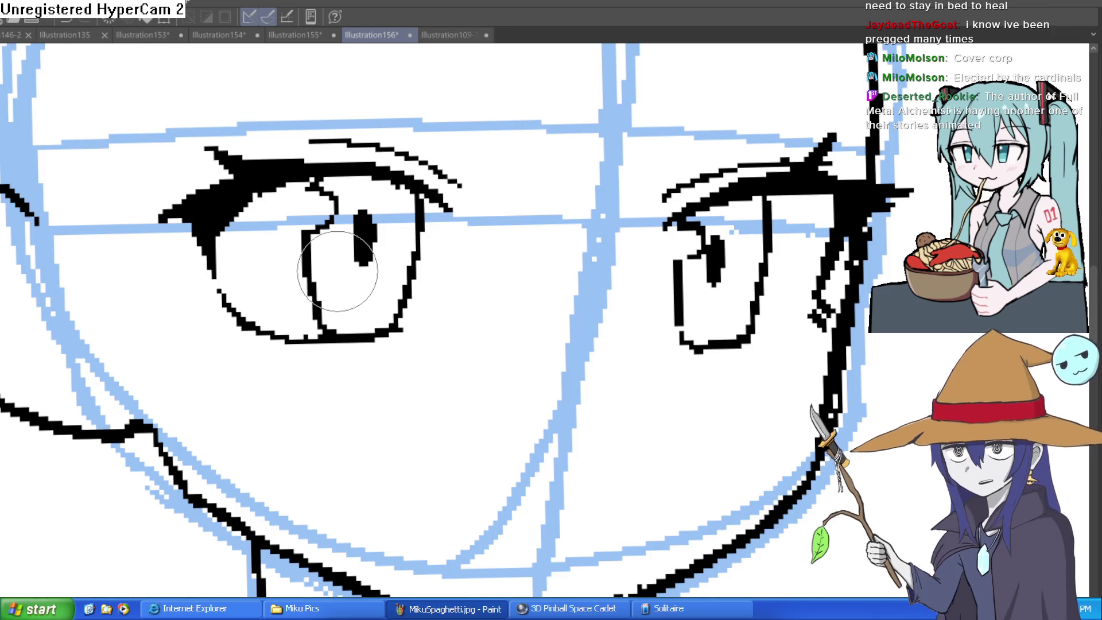
Step: Redraw the right eye's lower lid as a thinner line, replacing the thick first stroke
mouse_move(821, 223)
left_mouse_down()
mouse_move(826, 343)
mouse_move(721, 322)
mouse_move(777, 338)
mouse_move(591, 261)
mouse_move(566, 233)
mouse_move(615, 357)
mouse_move(597, 303)
mouse_move(632, 290)
mouse_move(599, 365)
left_mouse_up()
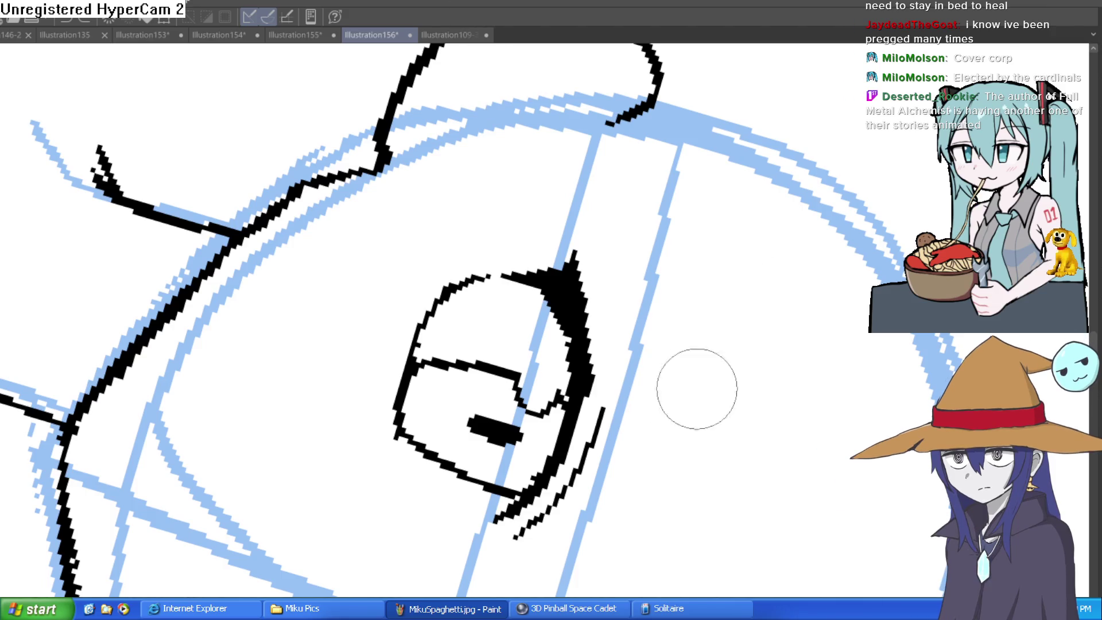
scroll(583, 171, "up", 3)
scroll(583, 171, "down", 5)
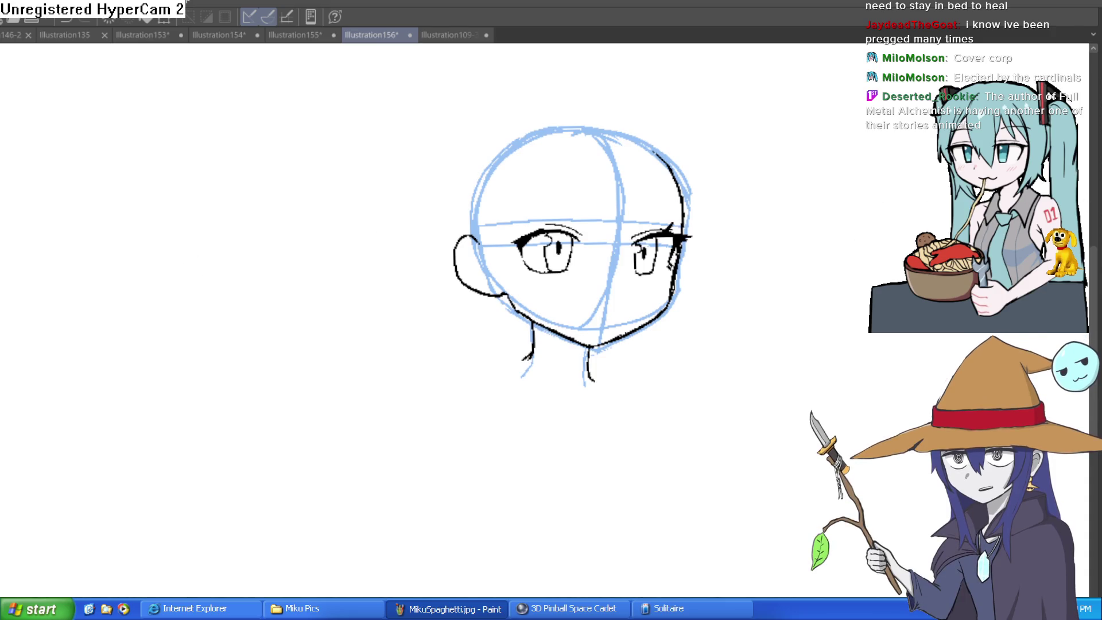
scroll(615, 234, "up", 5)
scroll(774, 251, "down", 2)
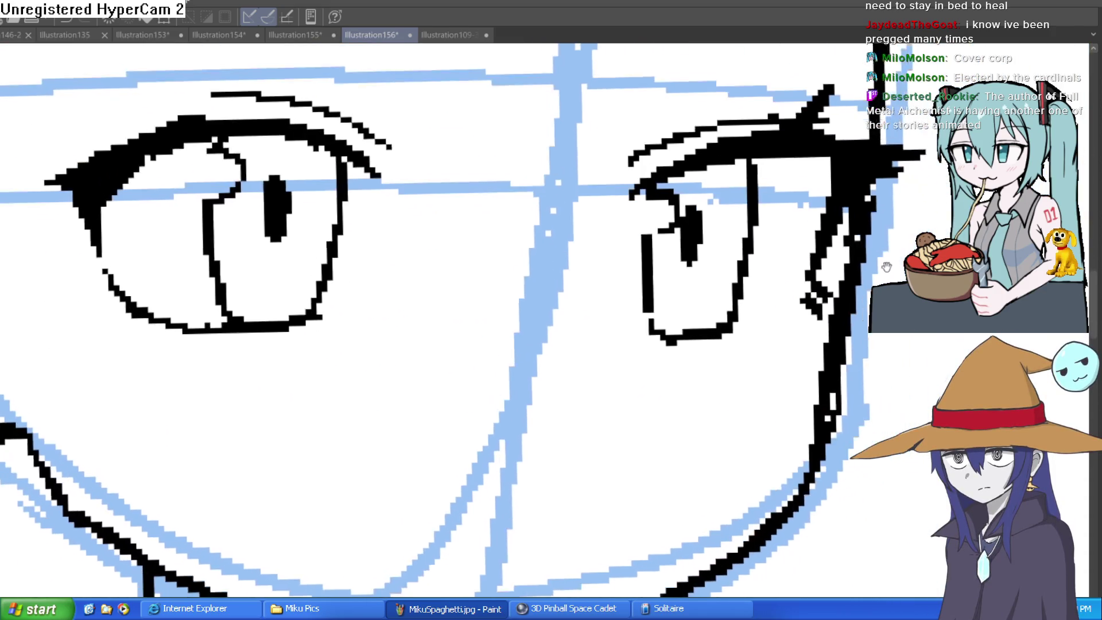
mouse_move(809, 251)
left_mouse_down()
mouse_move(811, 220)
mouse_move(726, 296)
mouse_move(637, 307)
left_mouse_up()
key("ctrl+z")
mouse_move(770, 258)
left_mouse_down()
mouse_move(713, 300)
mouse_move(603, 294)
left_mouse_up()
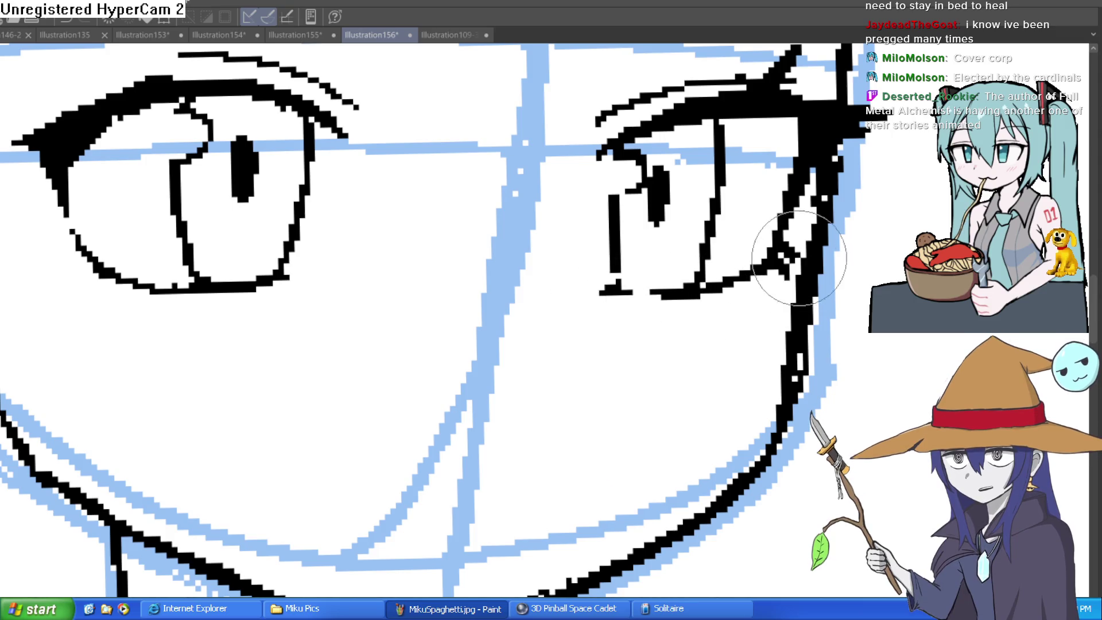
Step: Erase the lower lid's overlong right end and close the gap in the lid line
left_click_drag(789, 261, 750, 282)
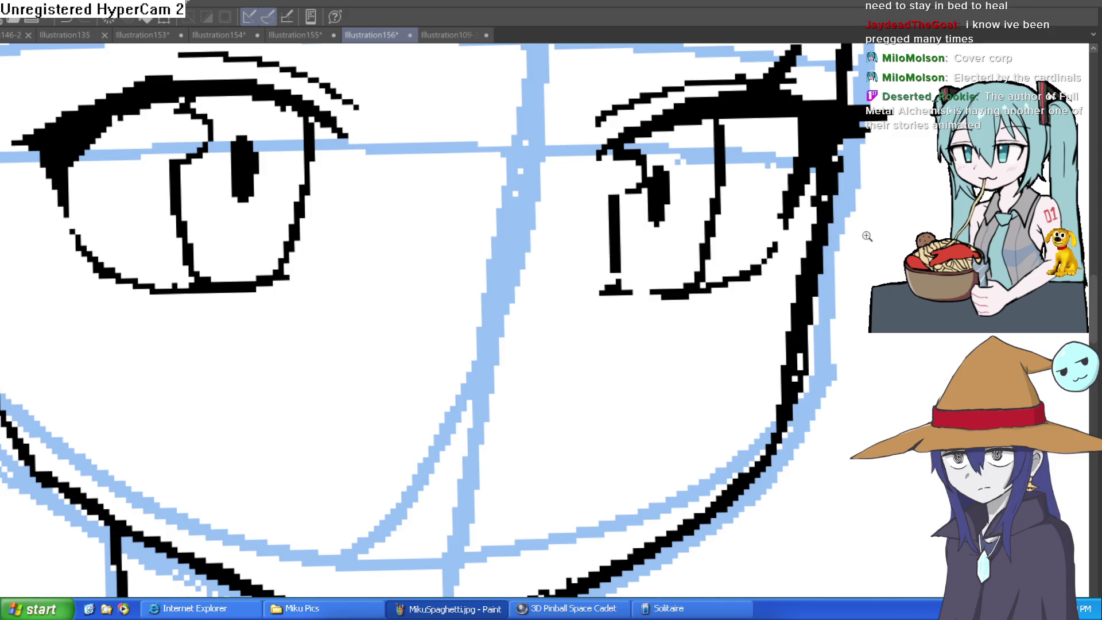
scroll(866, 239, "down", 5)
scroll(763, 241, "right", 3)
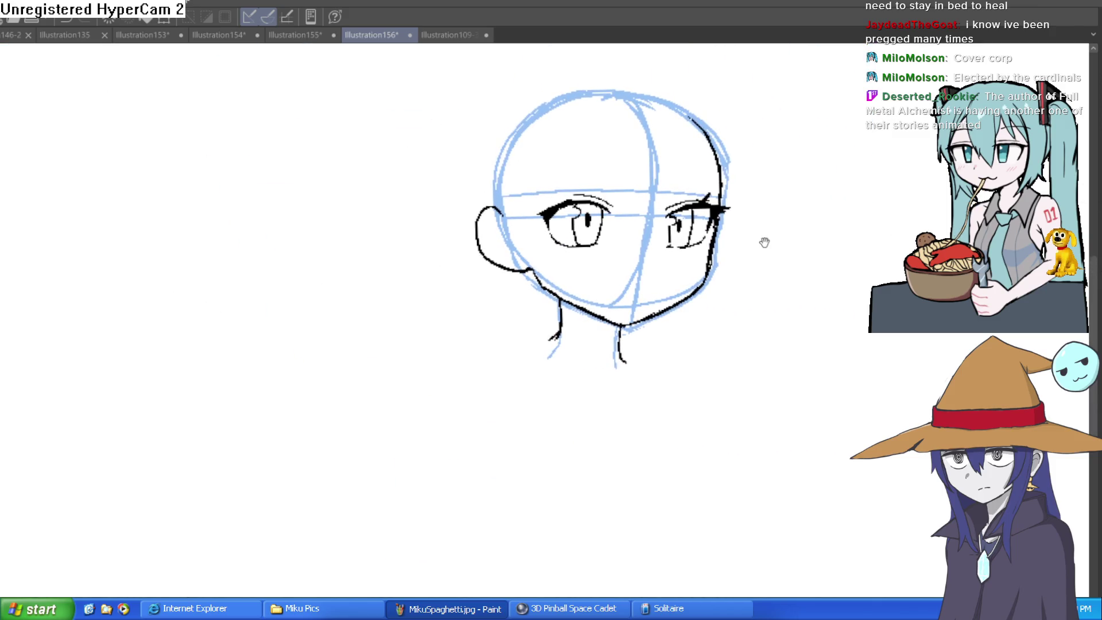
left_click(651, 207)
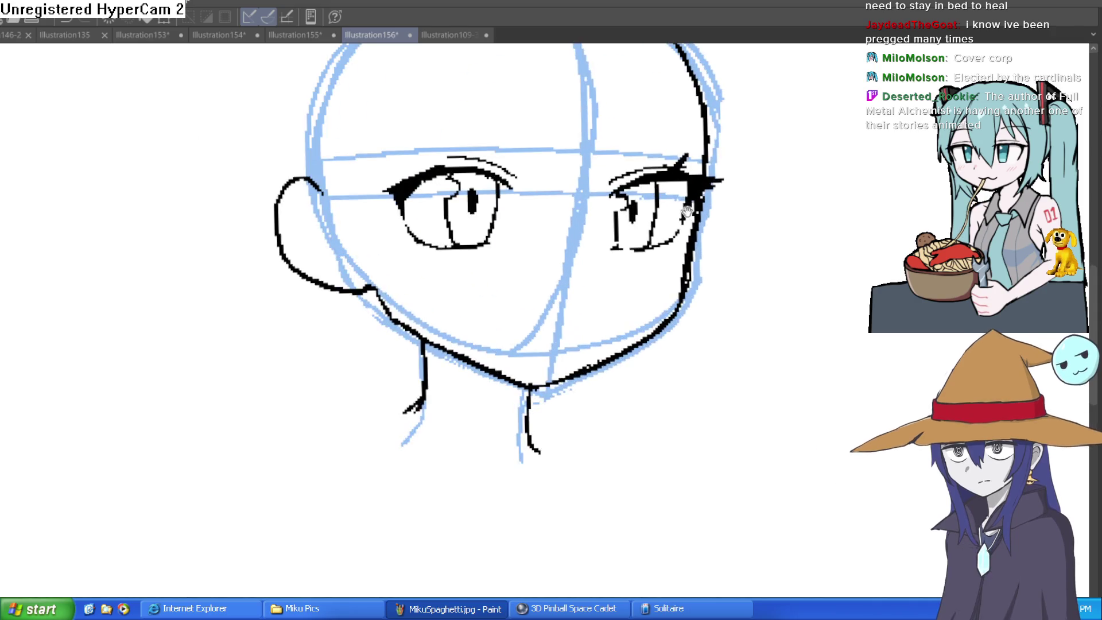
left_click(673, 266)
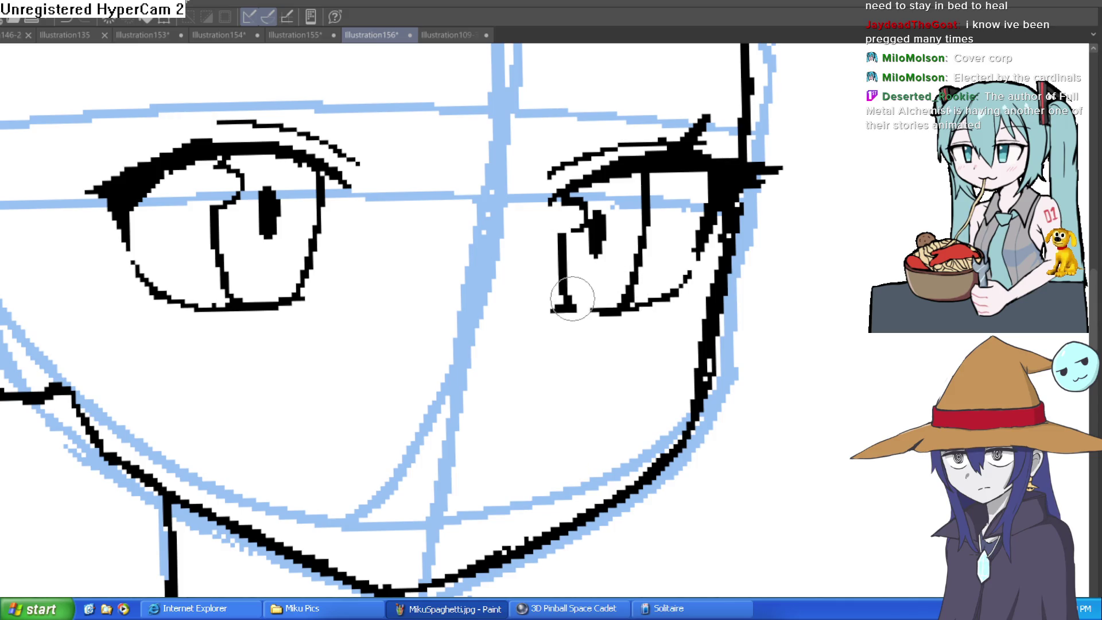
left_click_drag(573, 311, 594, 311)
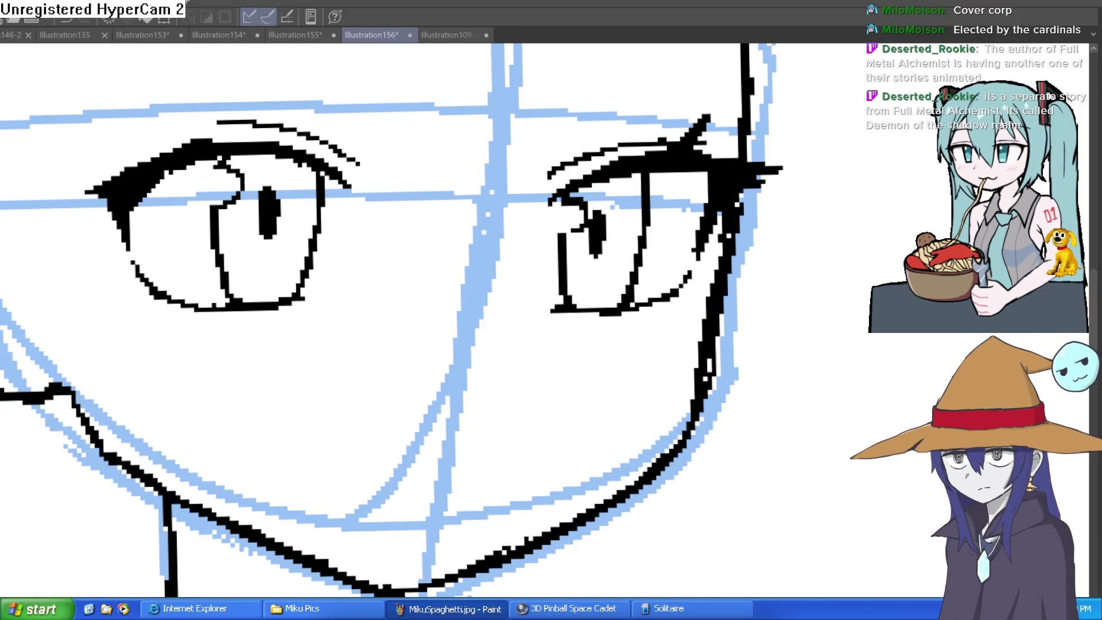
Step: Redraw the right eye's lower outer outline in a mirrored, upside-down view
scroll(780, 278, "down", 3)
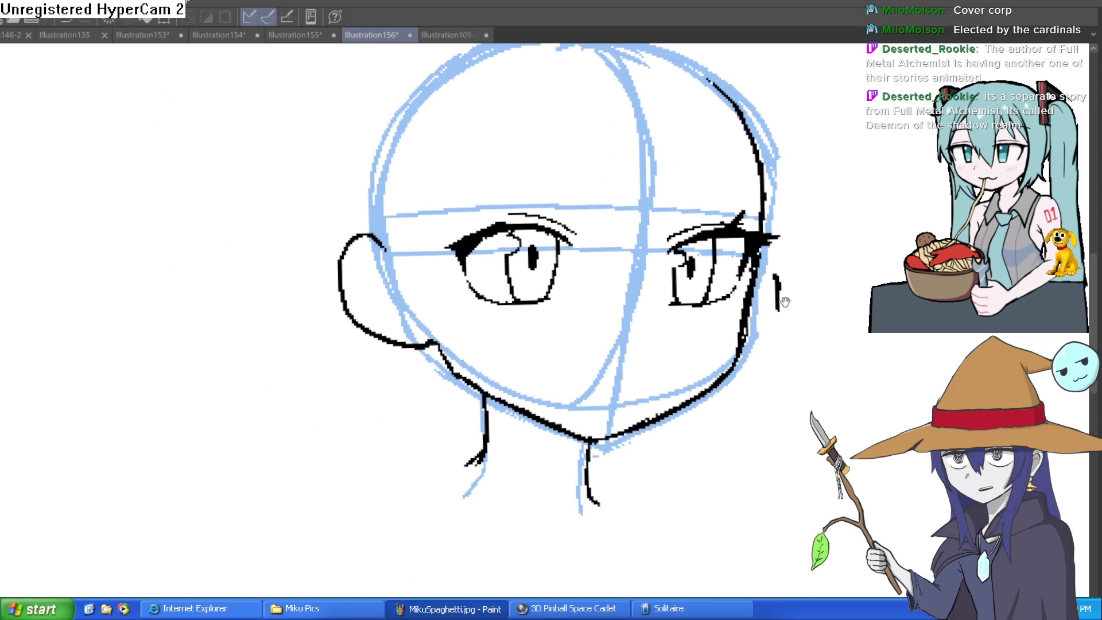
key("h")
key("h")
key("v")
scroll(581, 366, "down", 3)
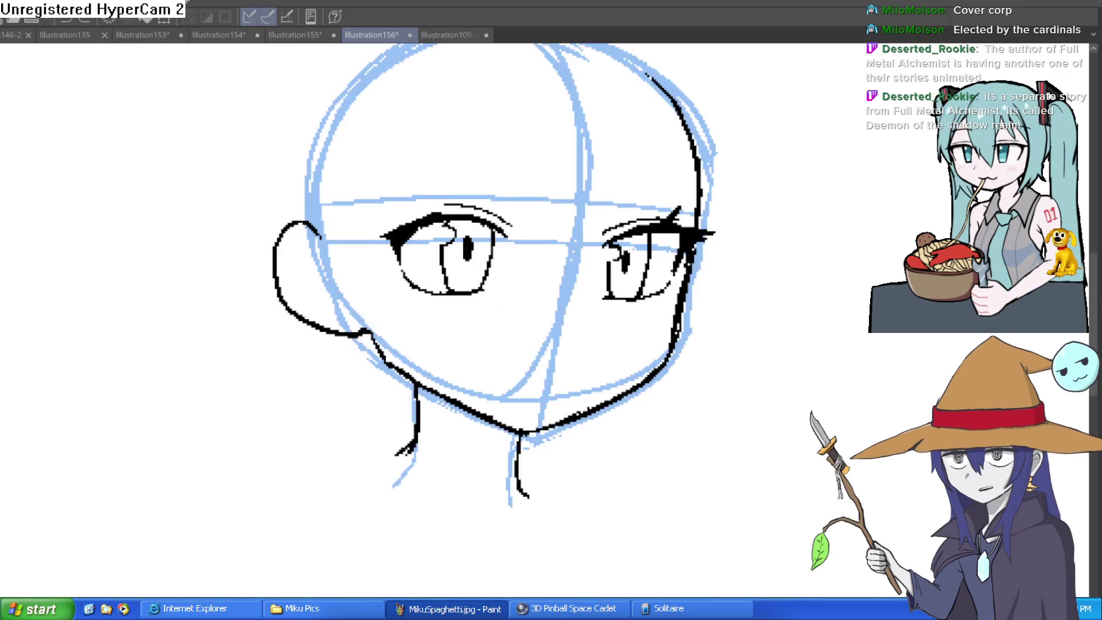
scroll(581, 366, "up", 5)
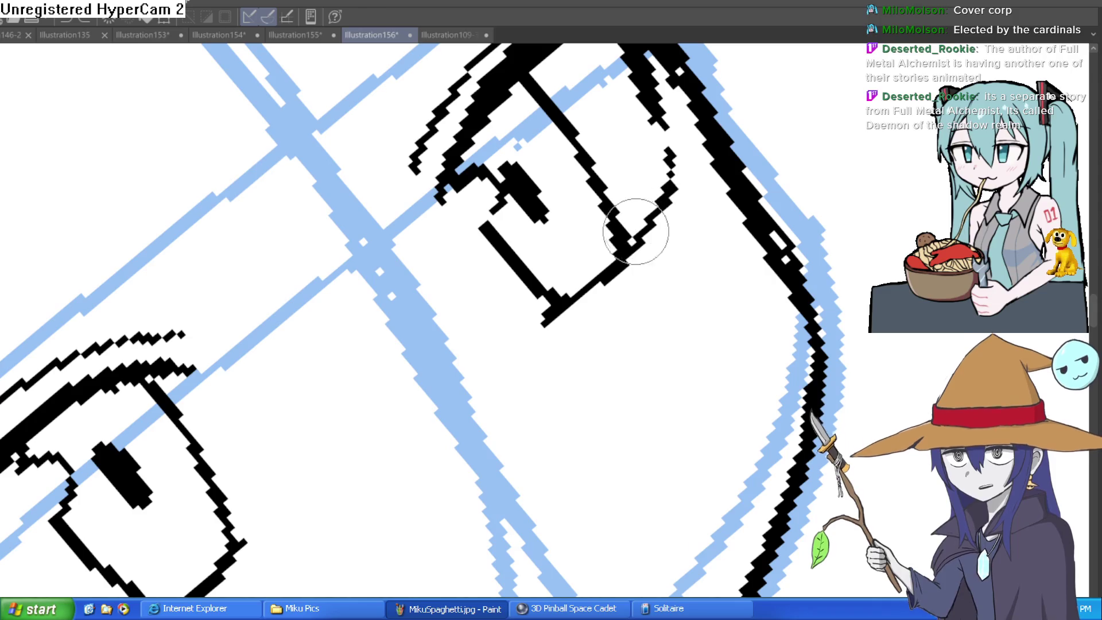
left_click_drag(631, 240, 540, 304)
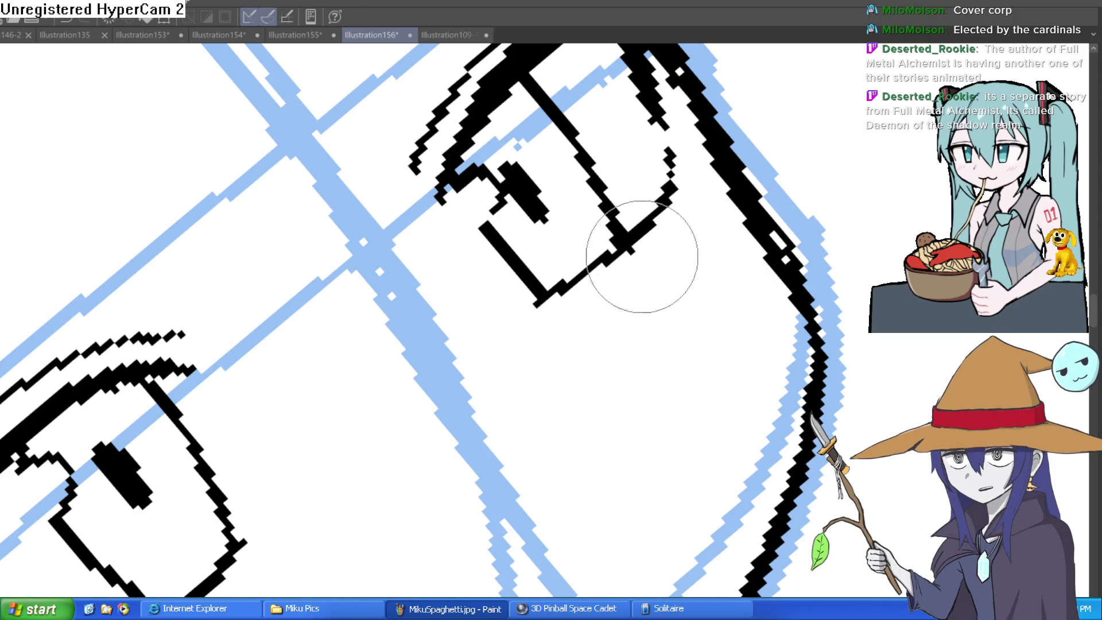
Step: Return the view upright and level the eye, removing a stray stroke beside it
key("ctrl+0")
mouse_move(787, 484)
left_mouse_down()
mouse_move(753, 386)
mouse_move(571, 503)
left_mouse_up()
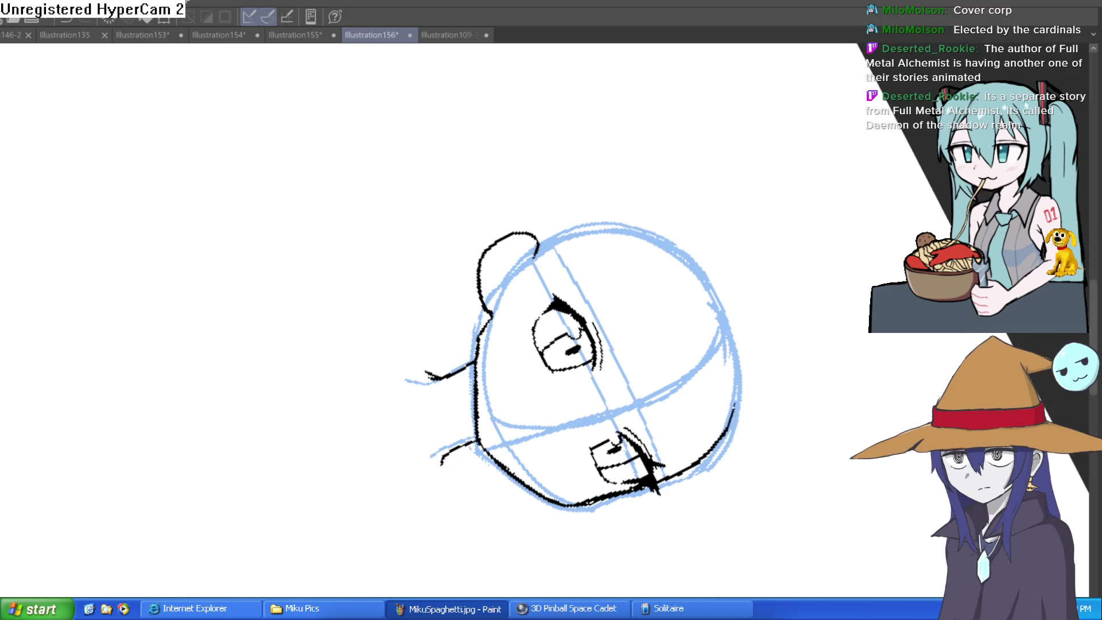
key("ctrl+0")
scroll(570, 407, "up", 5)
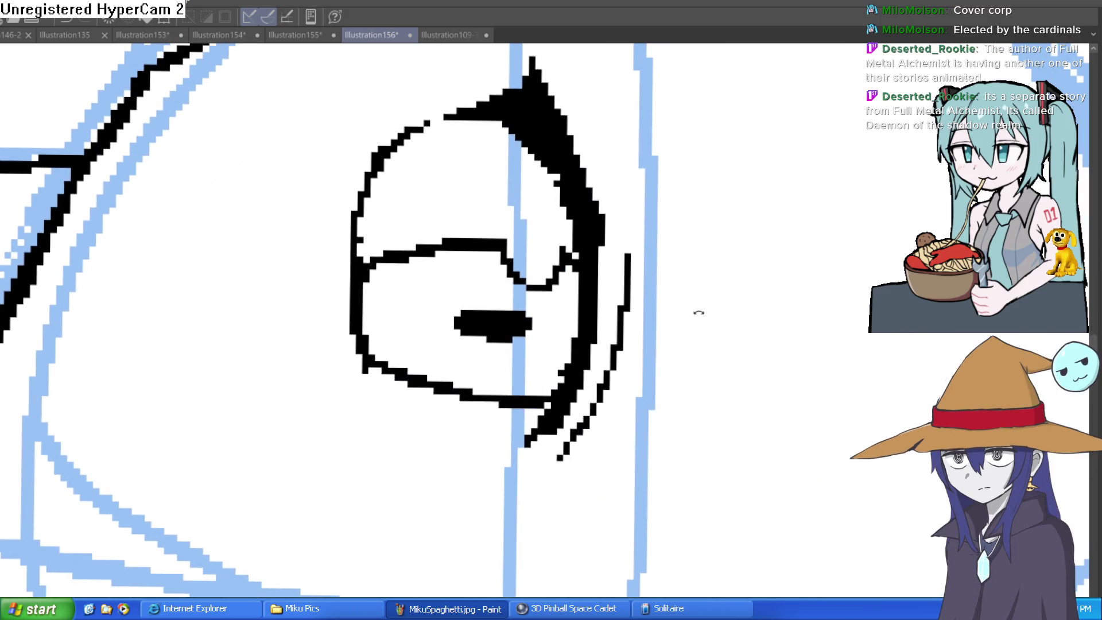
left_click_drag(699, 312, 454, 208)
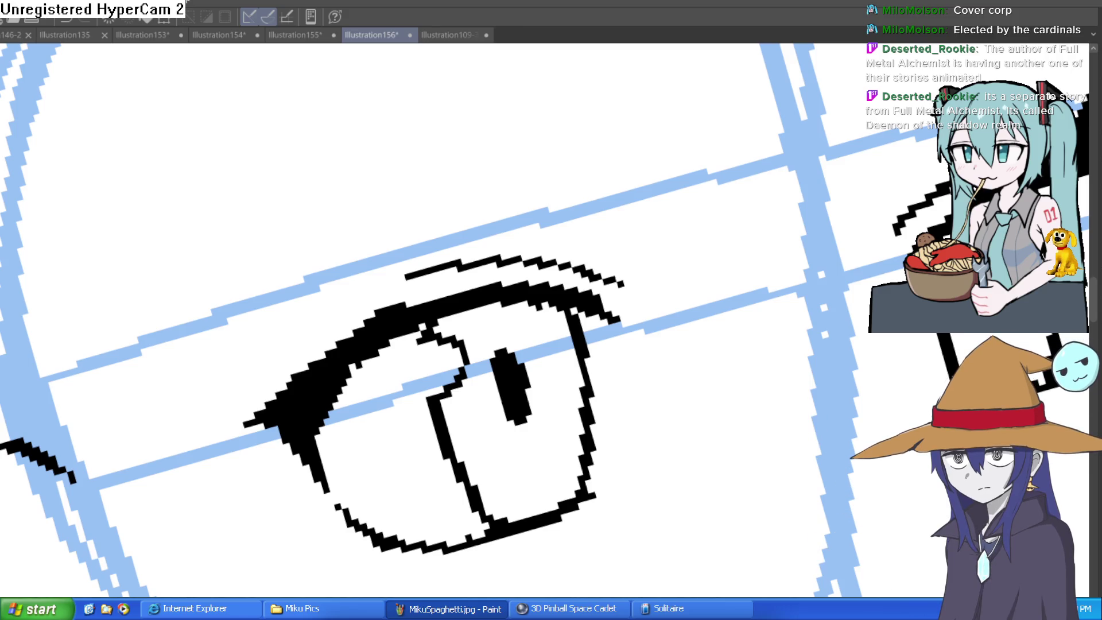
left_click_drag(706, 450, 801, 353)
scroll(798, 425, "down", 3)
key("ctrl+z")
Step: Thicken and extend the left eye's upper lid into a bold corner with a larger brush
scroll(496, 281, "down", 2)
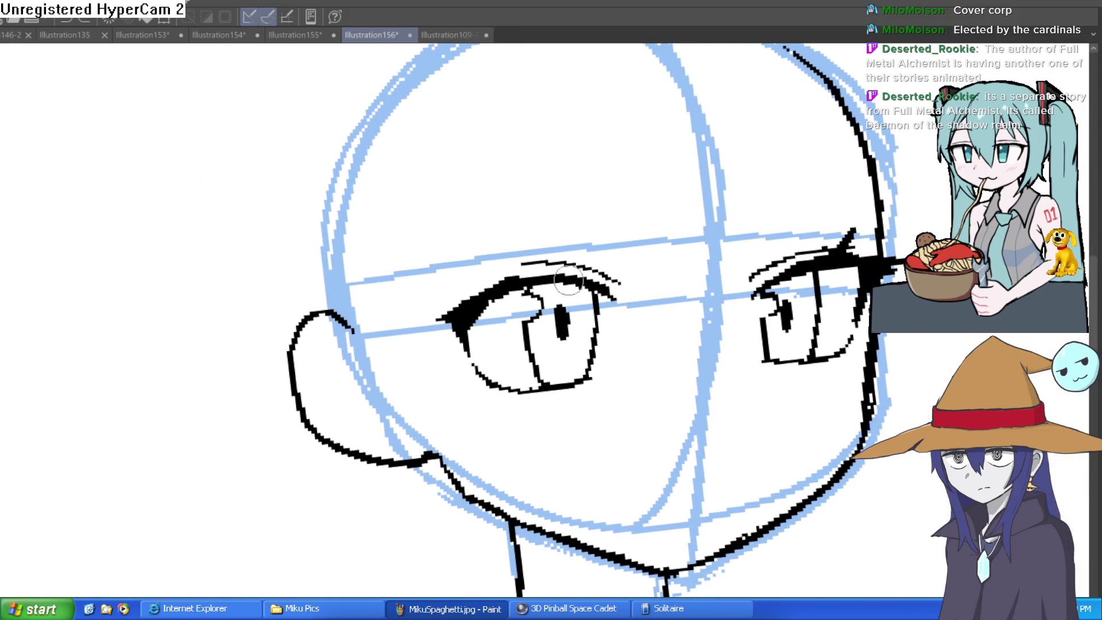
mouse_move(497, 282)
left_mouse_down()
mouse_move(548, 295)
mouse_move(508, 286)
mouse_move(434, 314)
mouse_move(493, 305)
left_mouse_up()
key("e")
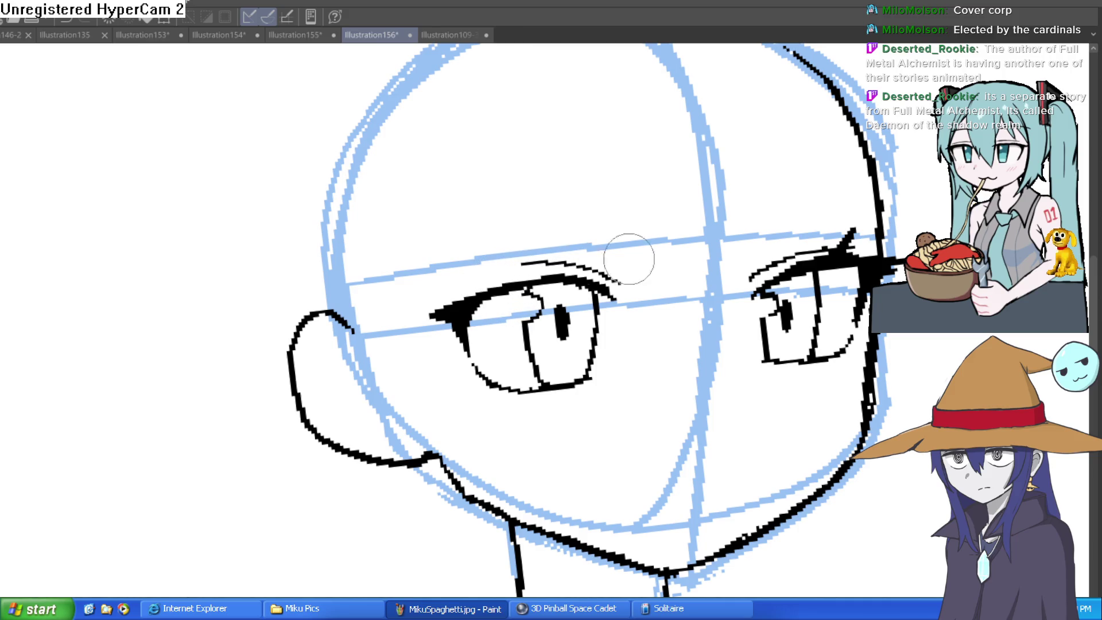
scroll(686, 270, "down", 2)
left_click_drag(686, 270, 797, 279)
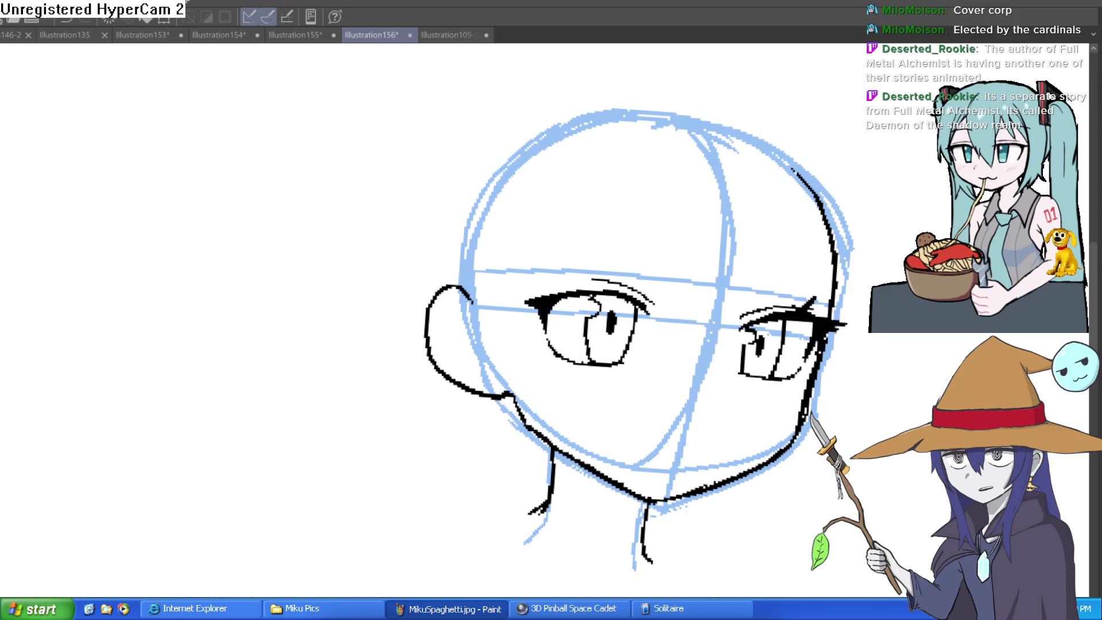
key("asciicircum")
key("asciicircum")
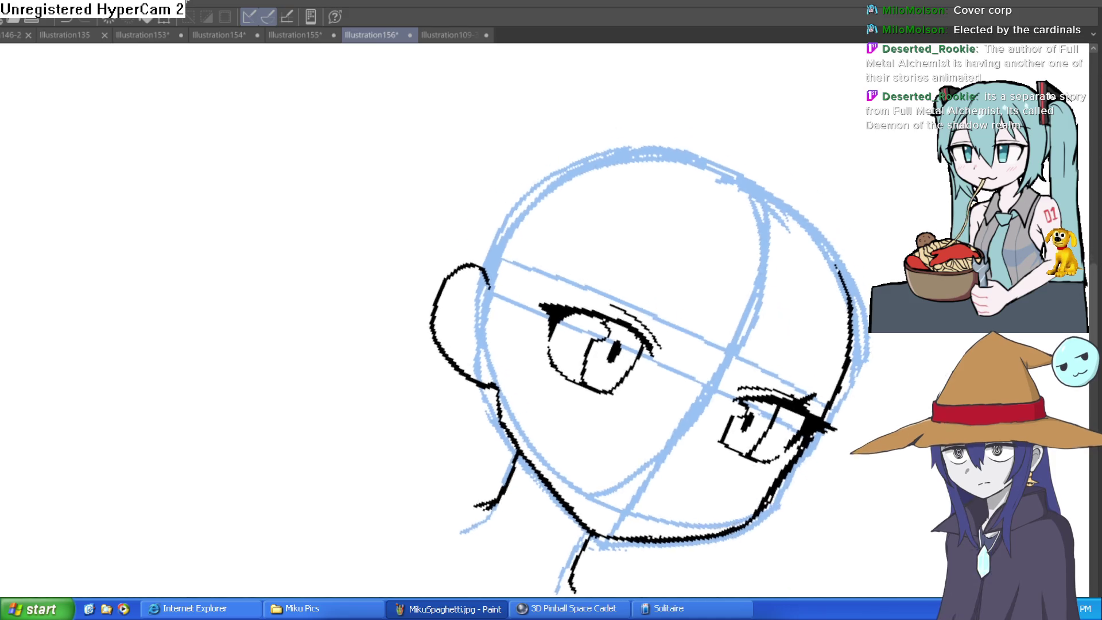
key("asciicircum")
key("asciicircum")
key("asciicircum")
key("ctrl+plus")
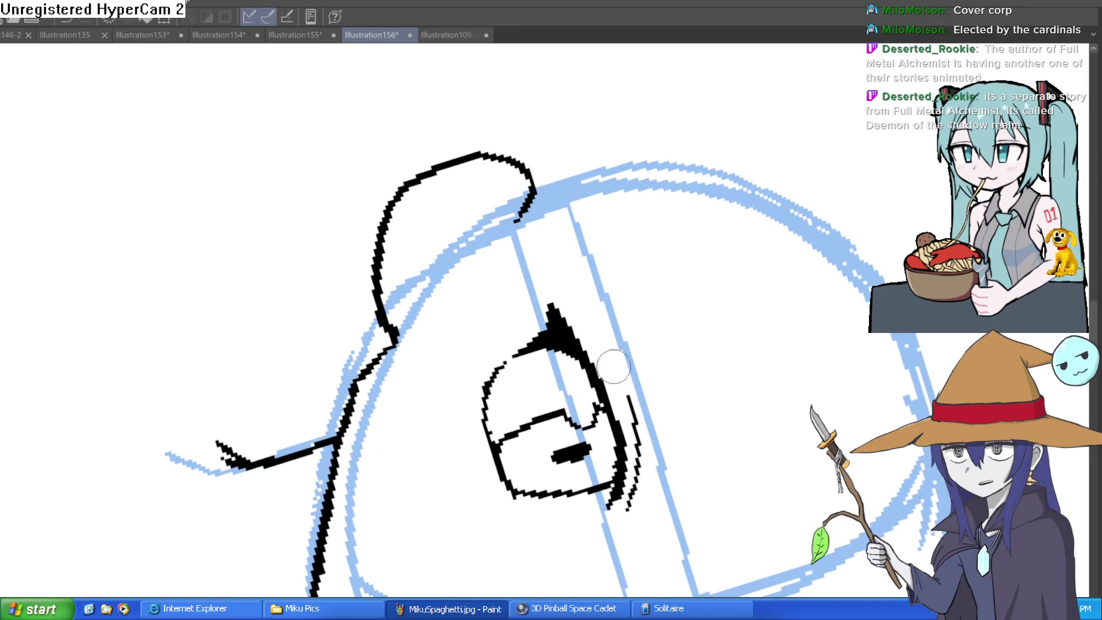
left_click_drag(604, 367, 594, 330)
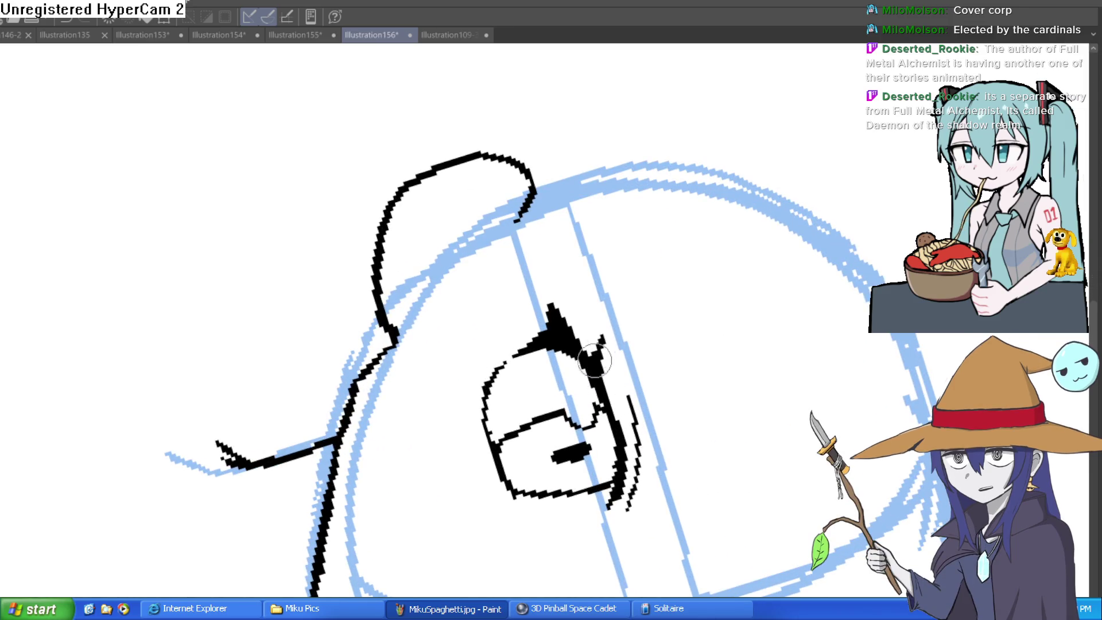
key("minus")
key("minus")
key("minus")
key("asciicircum")
key("asciicircum")
key("asciicircum")
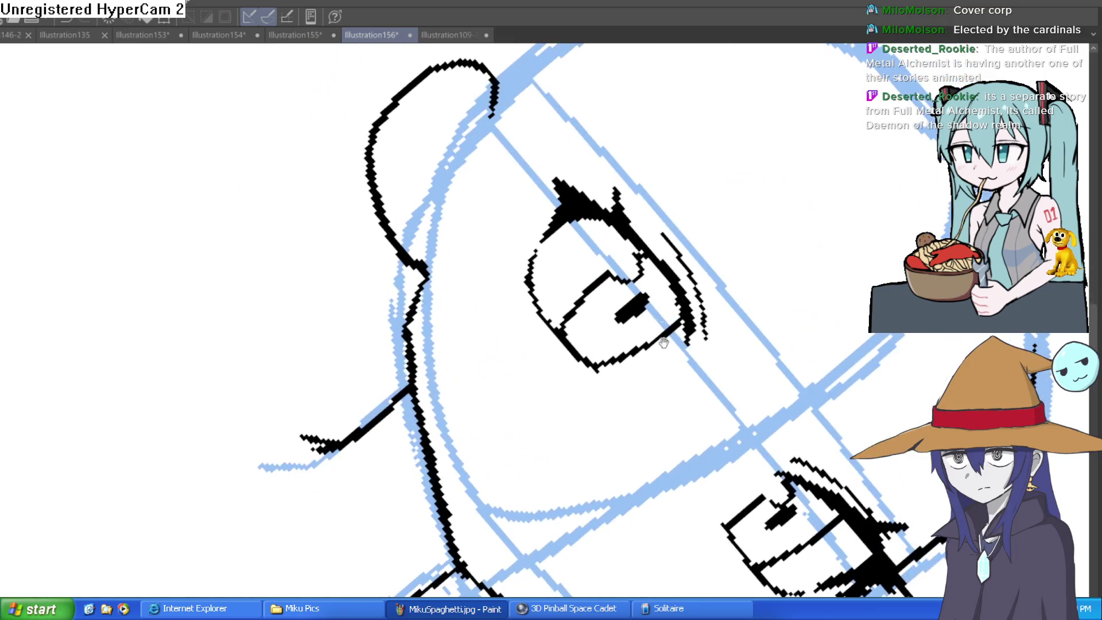
mouse_move(608, 192)
left_mouse_down()
mouse_move(590, 199)
mouse_move(568, 173)
mouse_move(545, 193)
mouse_move(556, 205)
left_mouse_up()
key("minus")
key("minus")
key("minus")
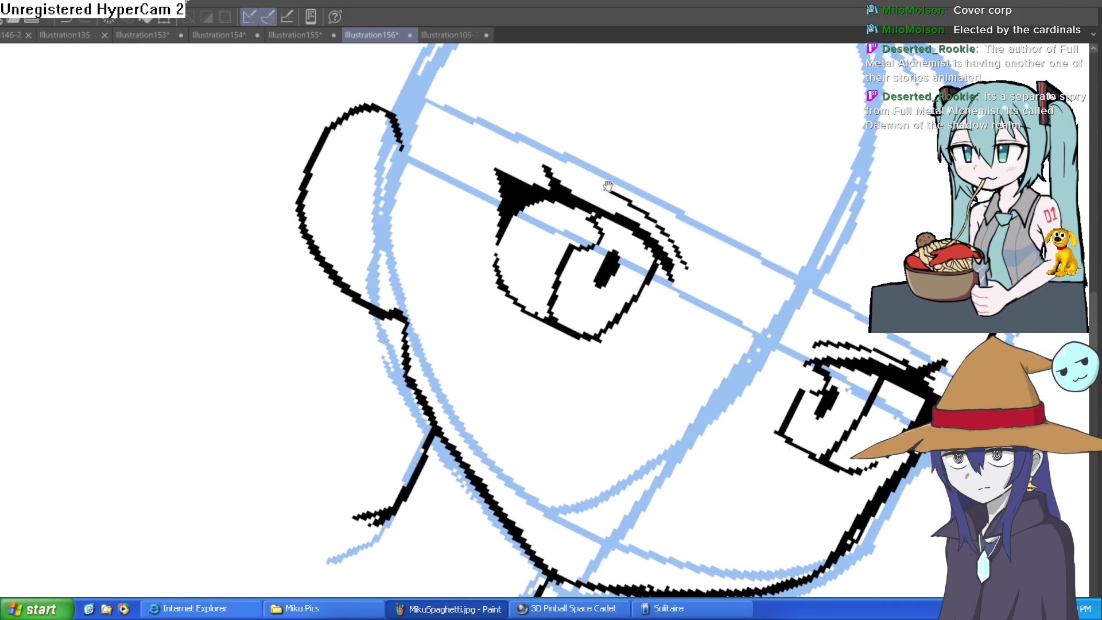
left_click_drag(970, 188, 871, 173)
scroll(402, 191, "up", 3)
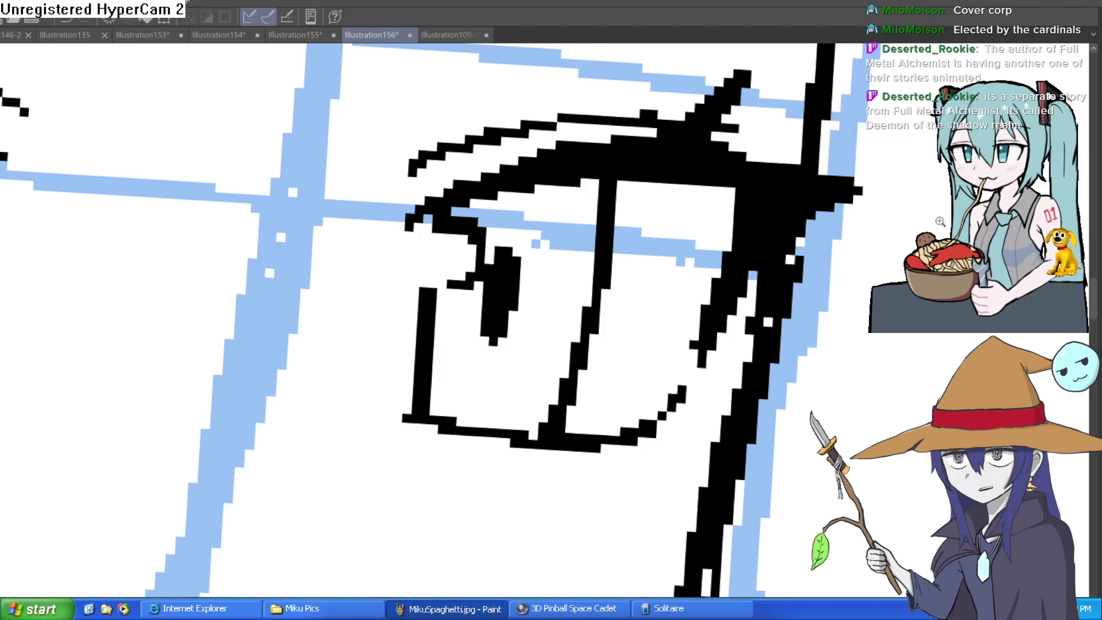
scroll(769, 298, "down", 3)
left_click_drag(807, 262, 760, 242)
scroll(559, 270, "up", 2)
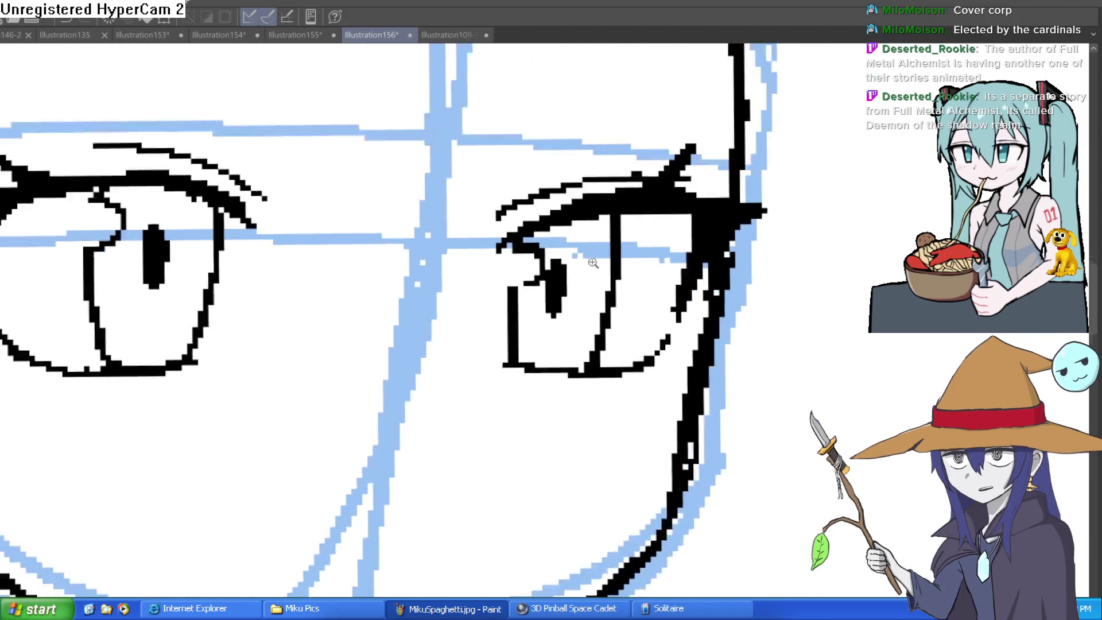
scroll(559, 261, "down", 3)
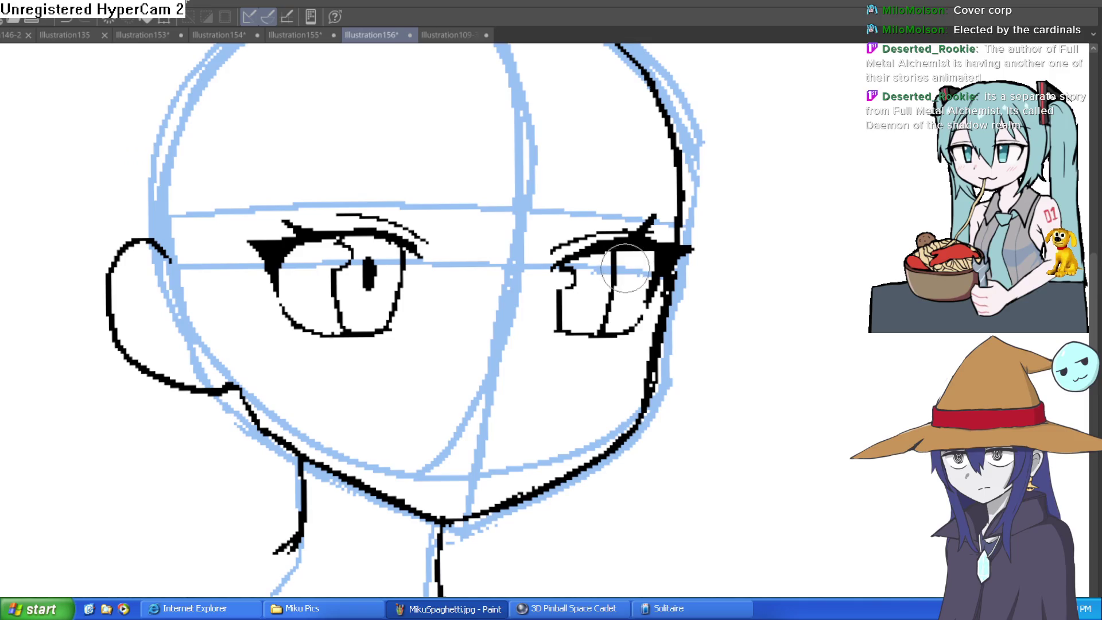
scroll(566, 292, "up", 3)
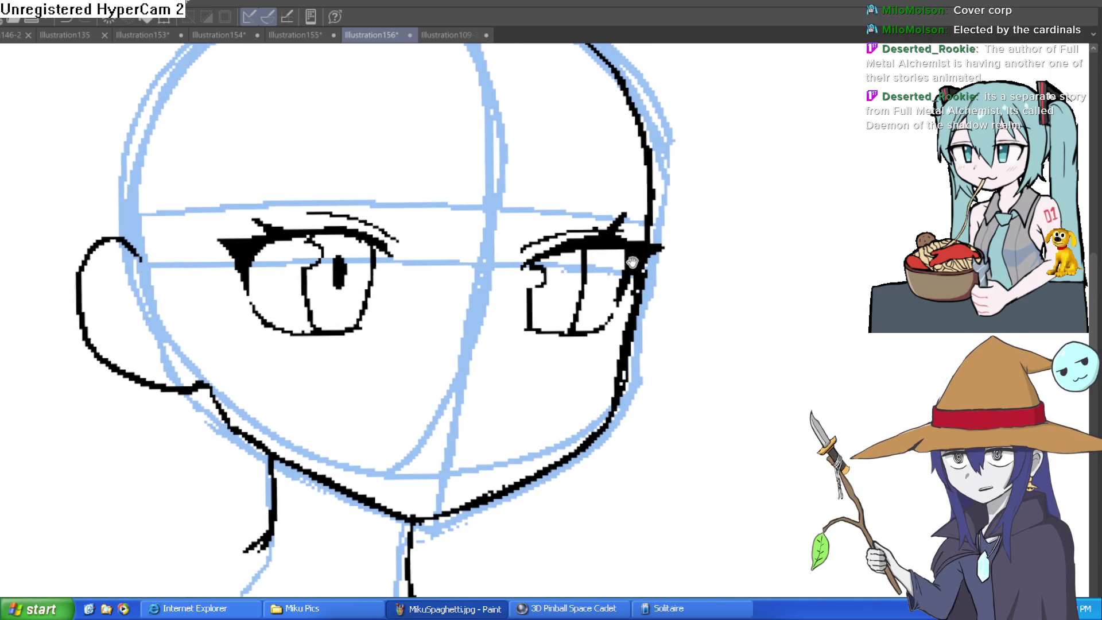
scroll(565, 291, "down", 2)
left_click_drag(560, 284, 563, 304)
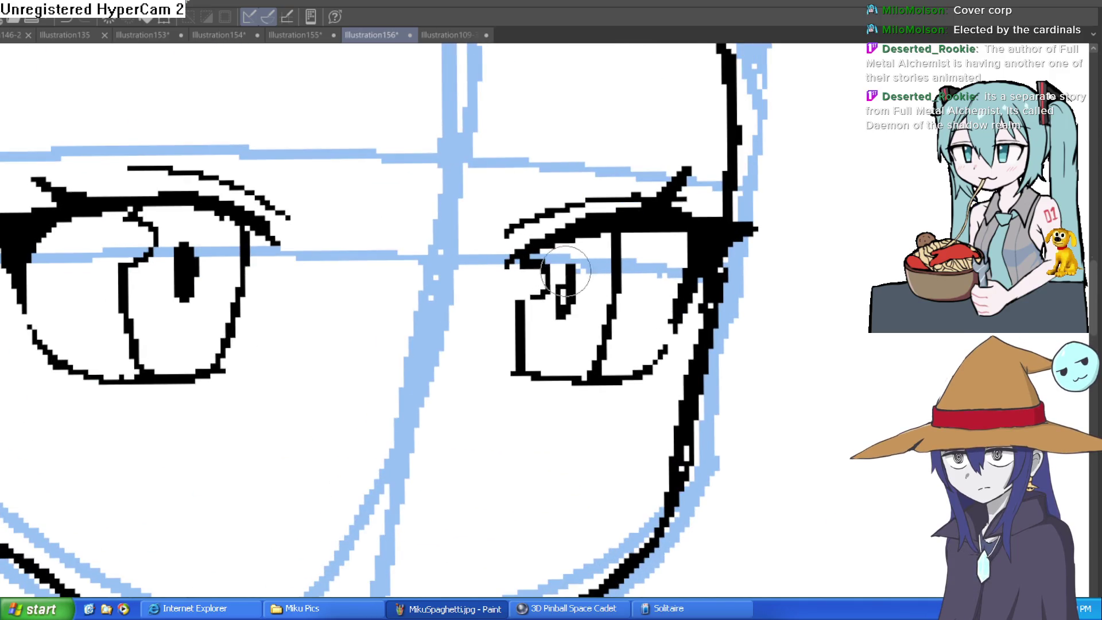
scroll(778, 261, "down", 2)
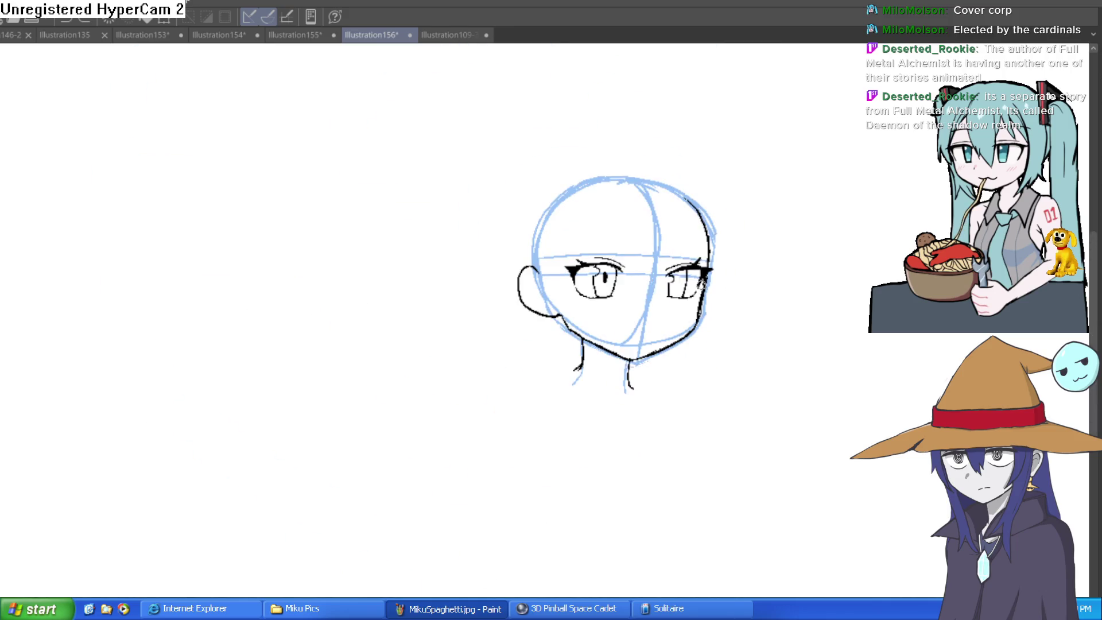
scroll(701, 281, "up", 3)
scroll(841, 298, "down", 3)
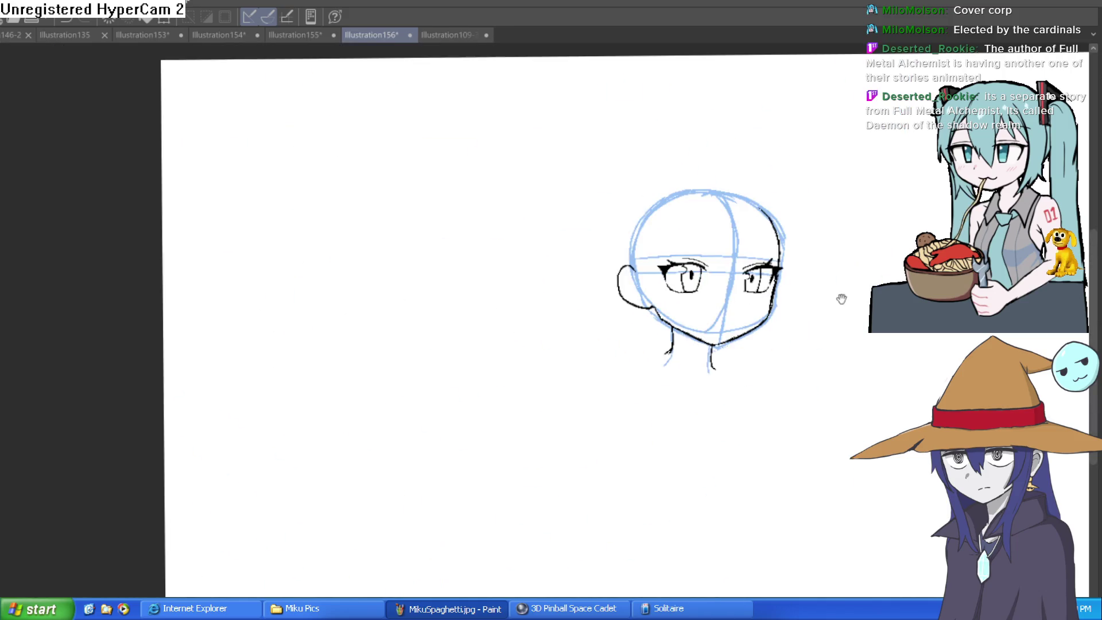
left_click_drag(841, 298, 761, 299)
key("h")
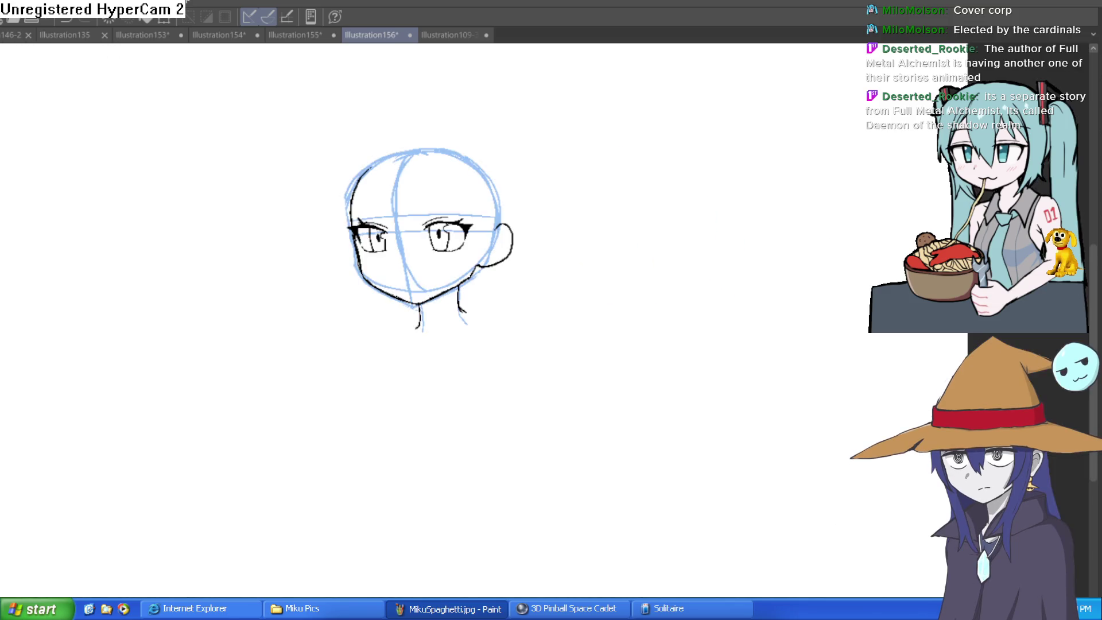
key("h")
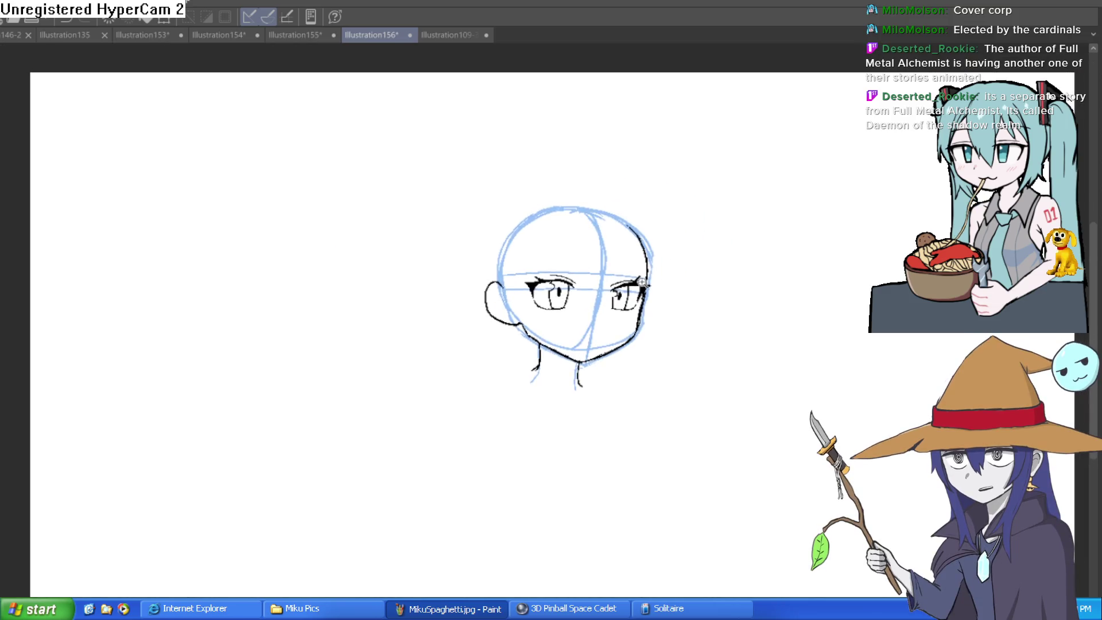
scroll(619, 316, "up", 3)
mouse_move(653, 261)
left_mouse_down()
mouse_move(634, 253)
mouse_move(644, 260)
left_mouse_up()
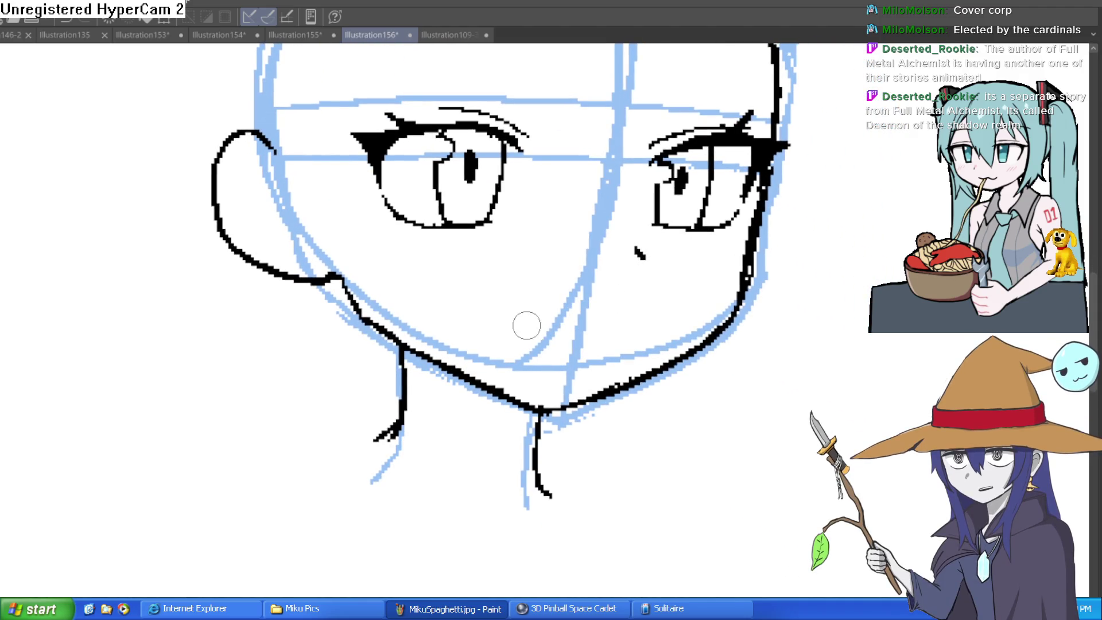
Step: Remove the heavy eyelash spike drawn at the right eye's outer corner
mouse_move(524, 322)
left_mouse_down()
mouse_move(560, 324)
mouse_move(524, 316)
mouse_move(574, 293)
mouse_move(712, 314)
mouse_move(762, 259)
mouse_move(750, 283)
mouse_move(761, 282)
mouse_move(760, 238)
mouse_move(705, 184)
left_mouse_up()
mouse_move(657, 213)
left_mouse_down()
mouse_move(670, 189)
mouse_move(684, 194)
left_mouse_up()
key("ctrl+z")
key("ctrl+z")
key("ctrl+z")
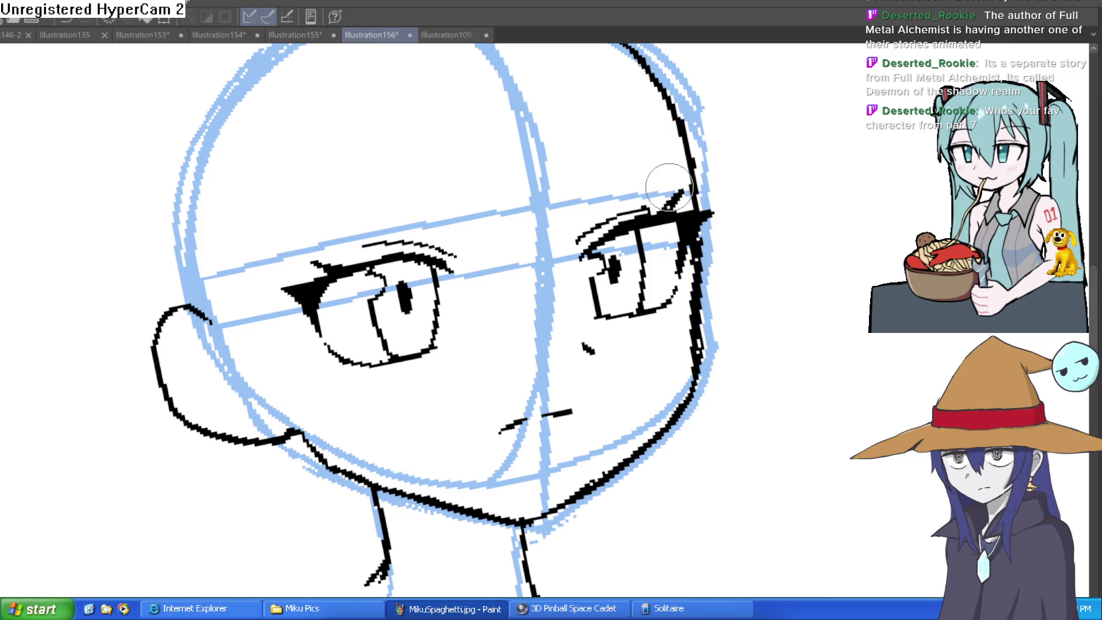
Step: Reorient the canvas, resetting rotation and recentring the head at a level angle
left_click_drag(782, 169, 851, 342)
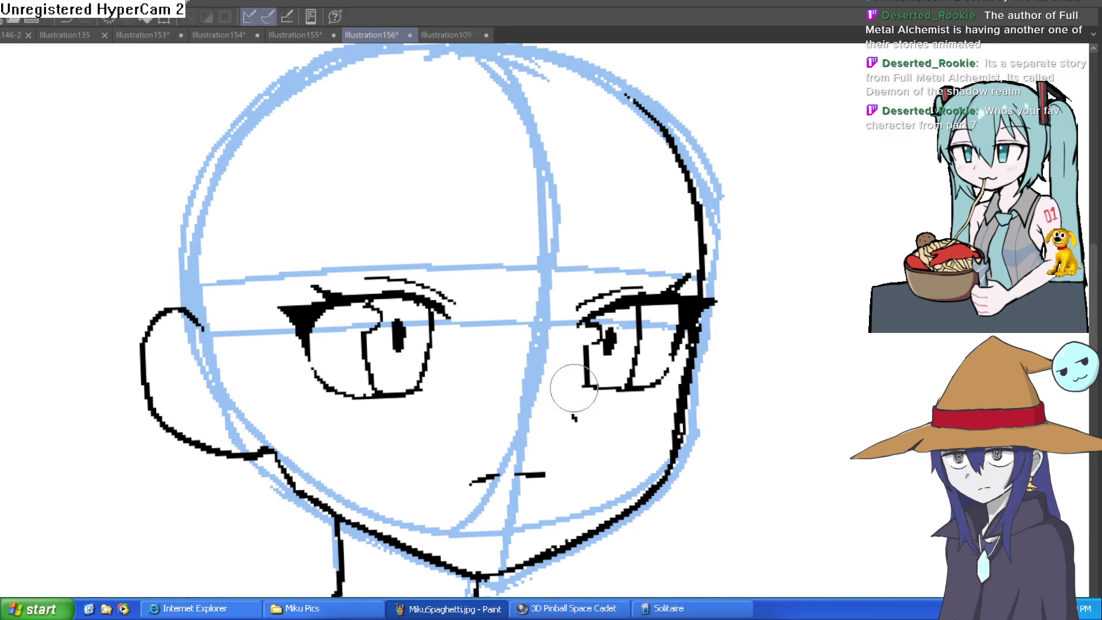
scroll(689, 344, "down", 3)
scroll(746, 336, "up", 1)
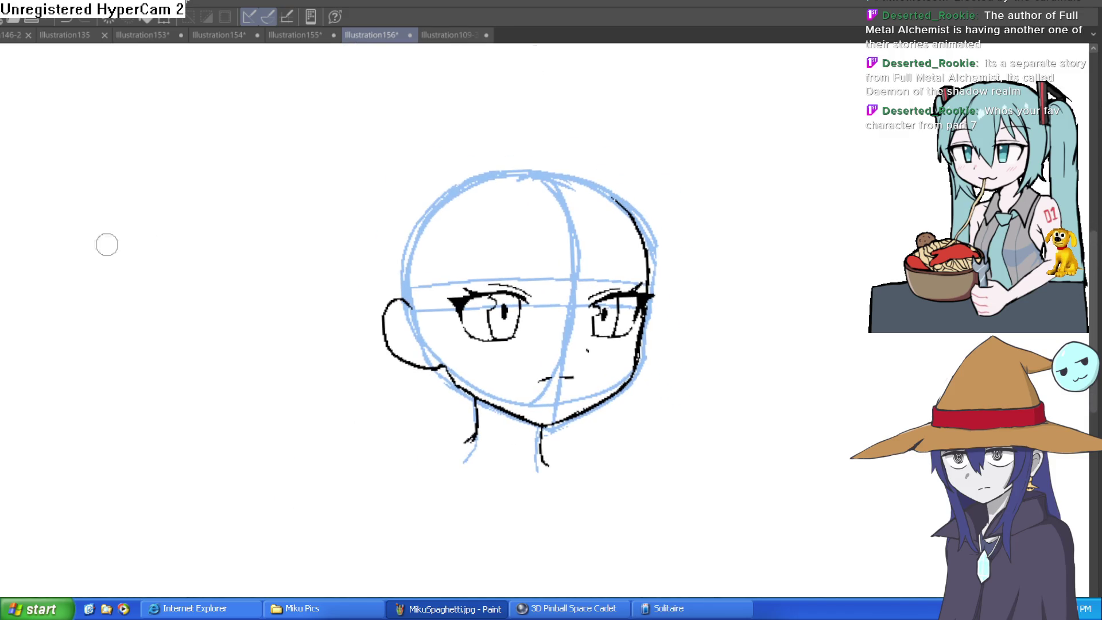
mouse_move(539, 321)
left_mouse_down()
mouse_move(555, 290)
mouse_move(526, 287)
mouse_move(529, 278)
mouse_move(558, 275)
left_mouse_up()
scroll(556, 298, "up", 4)
key("ctrl+0")
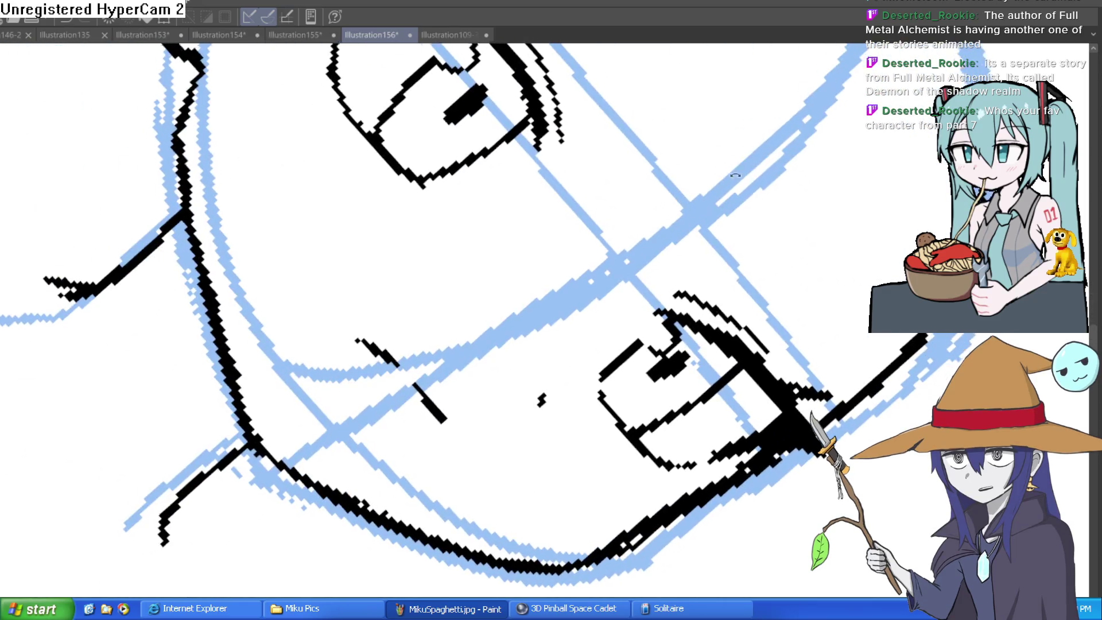
left_click(726, 153)
key("ctrl+0")
mouse_move(714, 184)
left_mouse_down()
mouse_move(736, 185)
mouse_move(674, 198)
left_mouse_up()
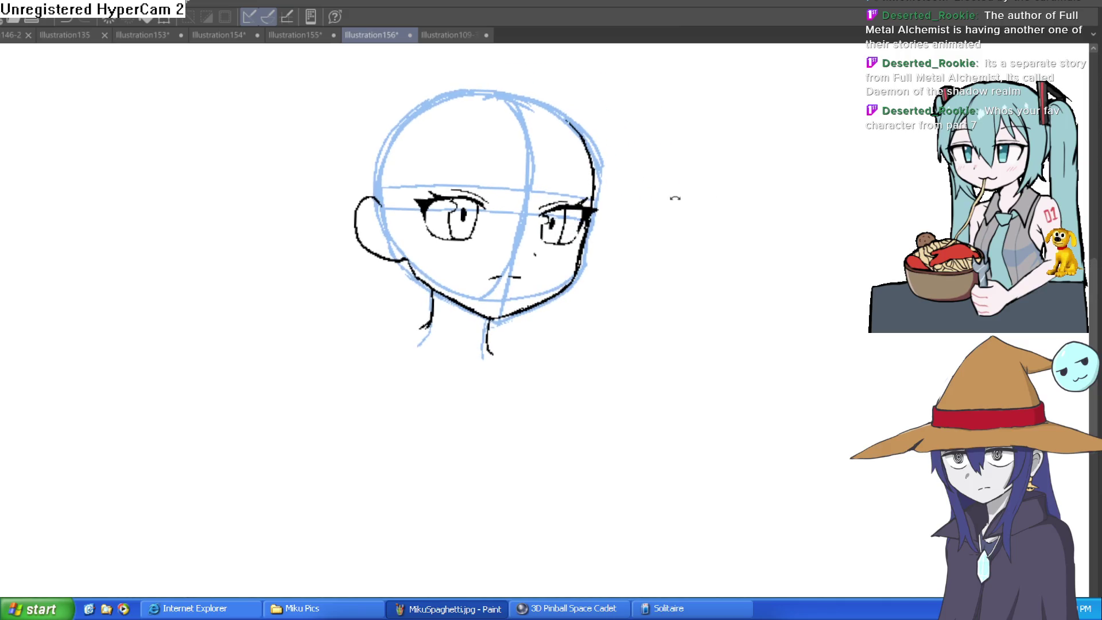
mouse_move(486, 219)
left_mouse_down()
mouse_move(620, 238)
mouse_move(562, 274)
left_mouse_up()
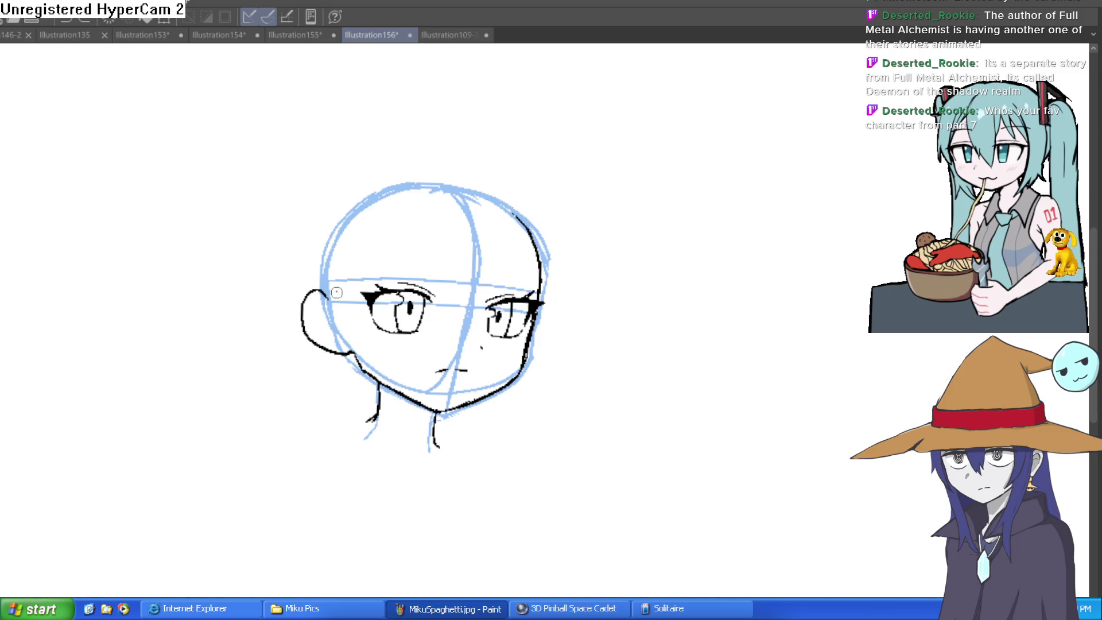
Step: Extend the head outline upward and ink the right and left spiky hair points
left_click_drag(349, 268, 377, 225)
mouse_move(456, 215)
left_mouse_down()
mouse_move(468, 269)
mouse_move(453, 338)
mouse_move(503, 221)
mouse_move(444, 357)
mouse_move(511, 206)
left_mouse_up()
key("ctrl+z")
Step: Draw a hair strand down the face's right side, replacing a failed attempt
key("ctrl+z")
mouse_move(545, 242)
left_mouse_down()
mouse_move(480, 148)
mouse_move(488, 204)
left_mouse_up()
mouse_move(434, 246)
left_mouse_down()
mouse_move(379, 150)
mouse_move(389, 208)
left_mouse_up()
mouse_move(487, 204)
left_mouse_down()
mouse_move(458, 327)
mouse_move(442, 232)
left_mouse_up()
key("ctrl+z")
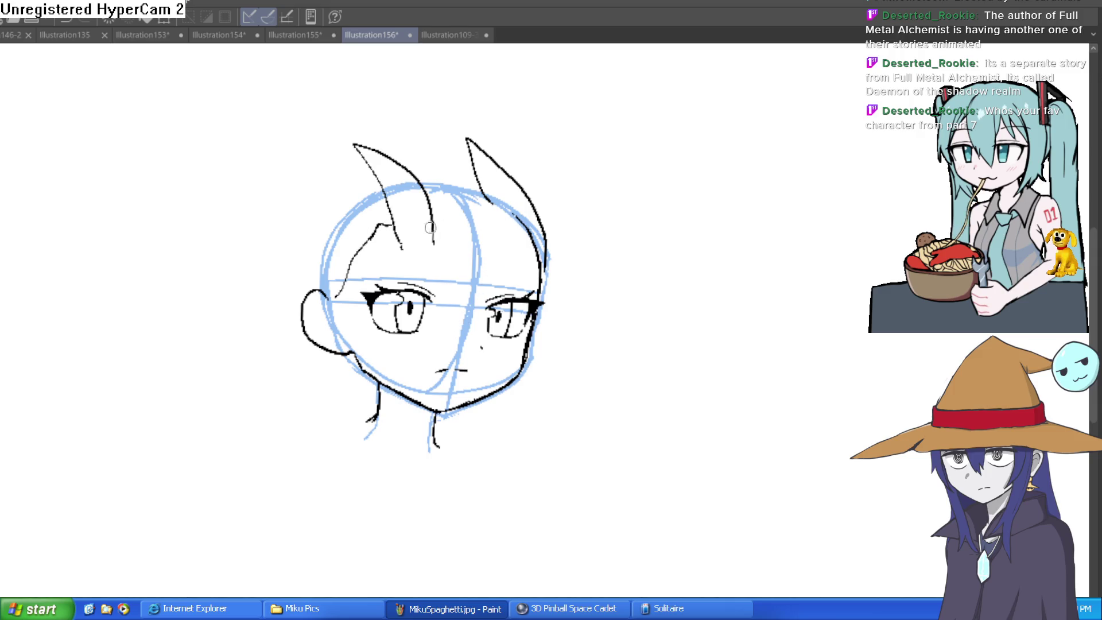
mouse_move(466, 229)
left_mouse_down()
mouse_move(455, 324)
mouse_move(484, 246)
mouse_move(471, 213)
mouse_move(499, 276)
mouse_move(467, 217)
left_mouse_up()
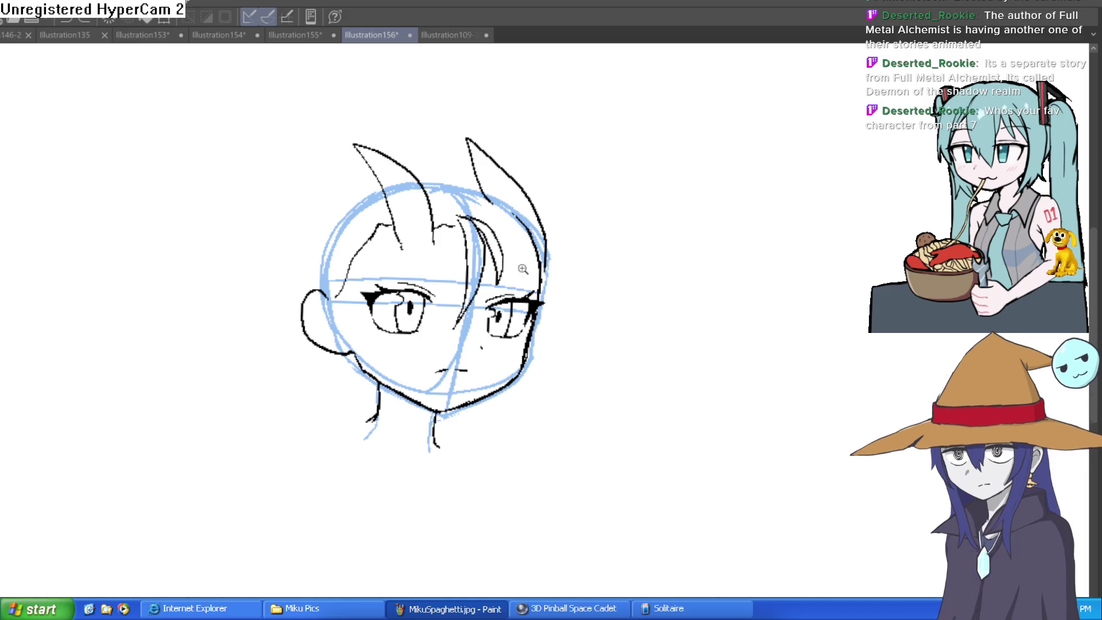
Step: Draw long hair strands hanging down the head's right side
scroll(564, 235, "up", 4)
scroll(602, 270, "down", 3)
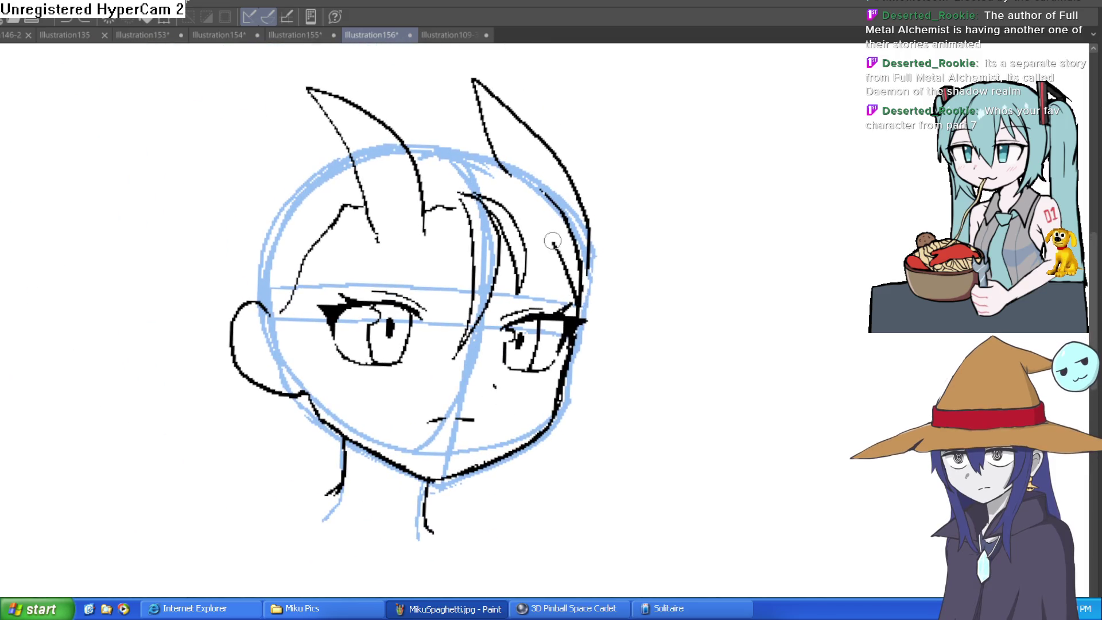
mouse_move(532, 247)
left_mouse_down()
mouse_move(598, 373)
mouse_move(554, 201)
mouse_move(494, 163)
mouse_move(531, 170)
mouse_move(578, 256)
mouse_move(535, 208)
left_mouse_up()
Step: Join the two hair spikes with a connecting line across the top
scroll(630, 222, "down", 2)
scroll(622, 243, "up", 4)
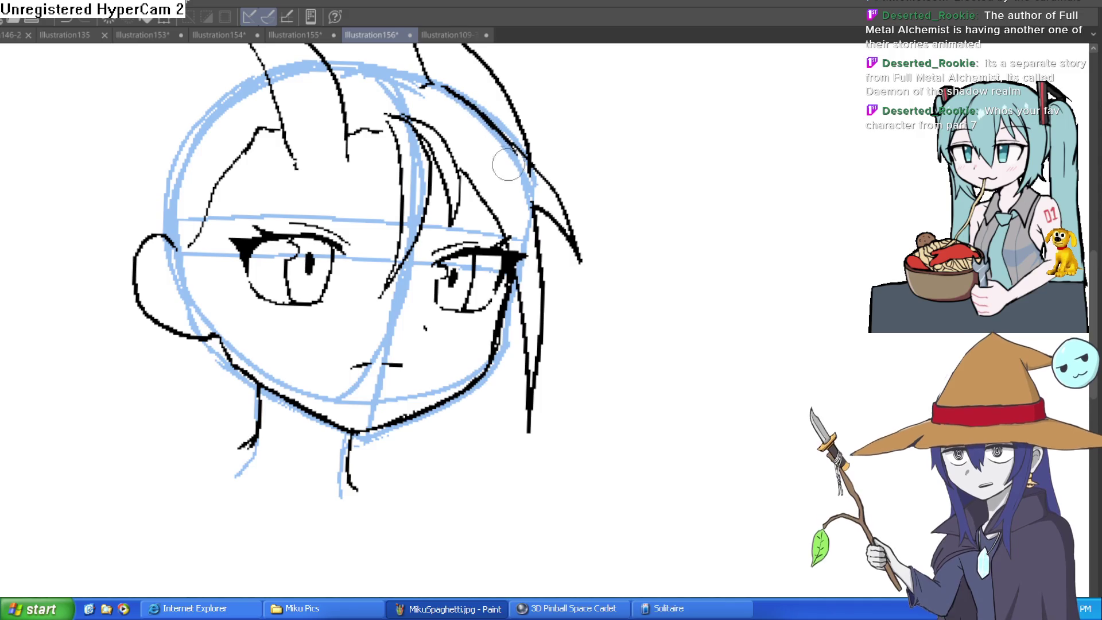
scroll(615, 262, "down", 3)
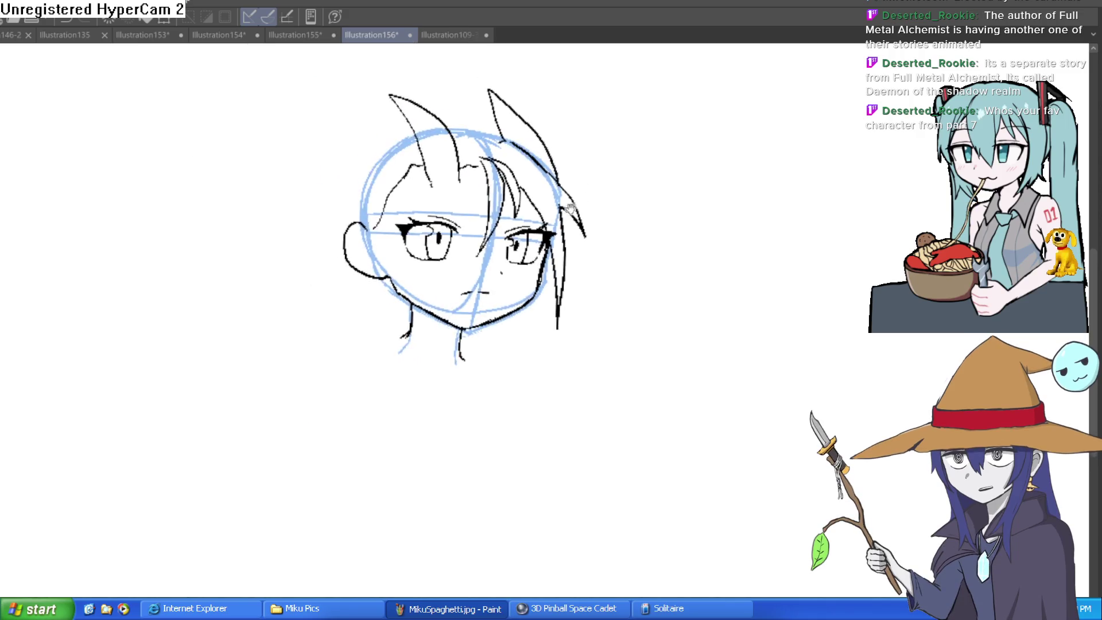
left_click_drag(617, 250, 618, 260)
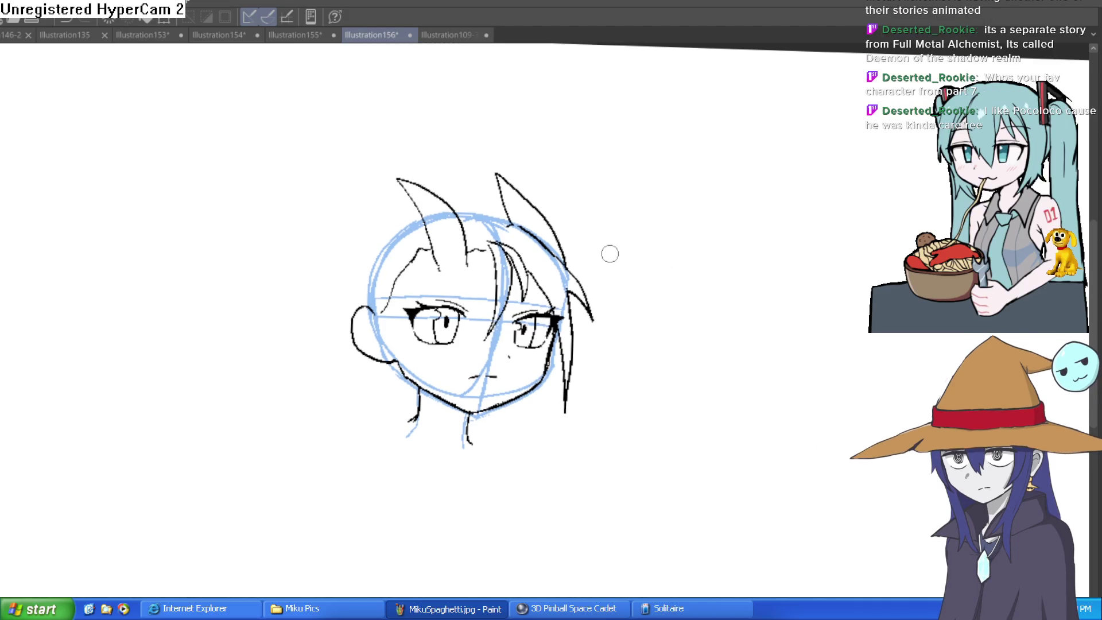
scroll(603, 224, "up", 6)
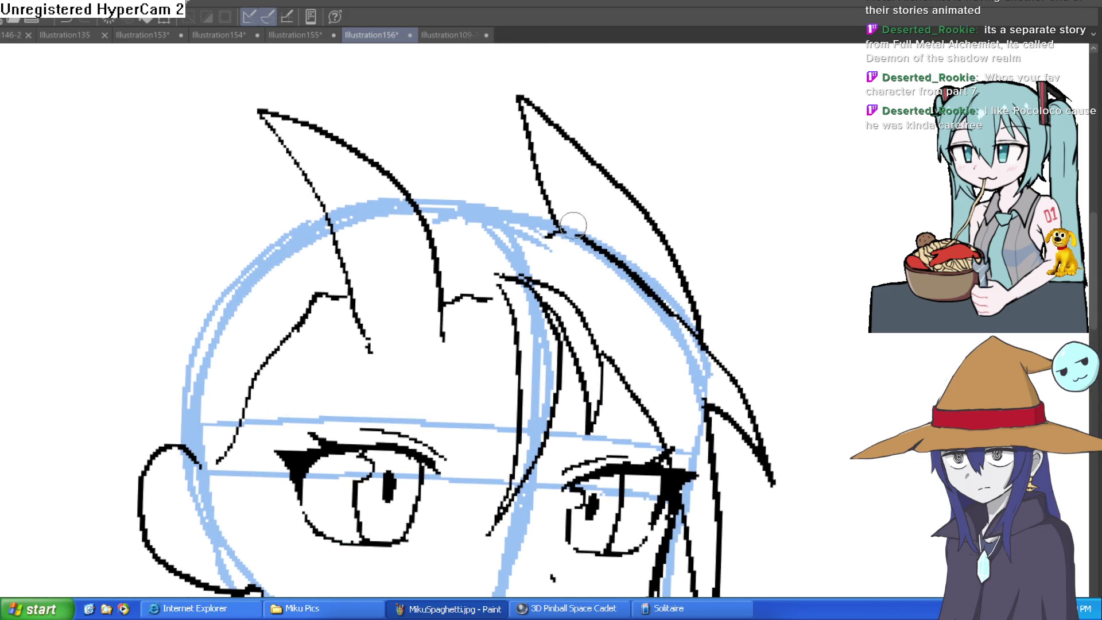
mouse_move(557, 217)
left_mouse_down()
mouse_move(442, 185)
mouse_move(407, 188)
left_mouse_up()
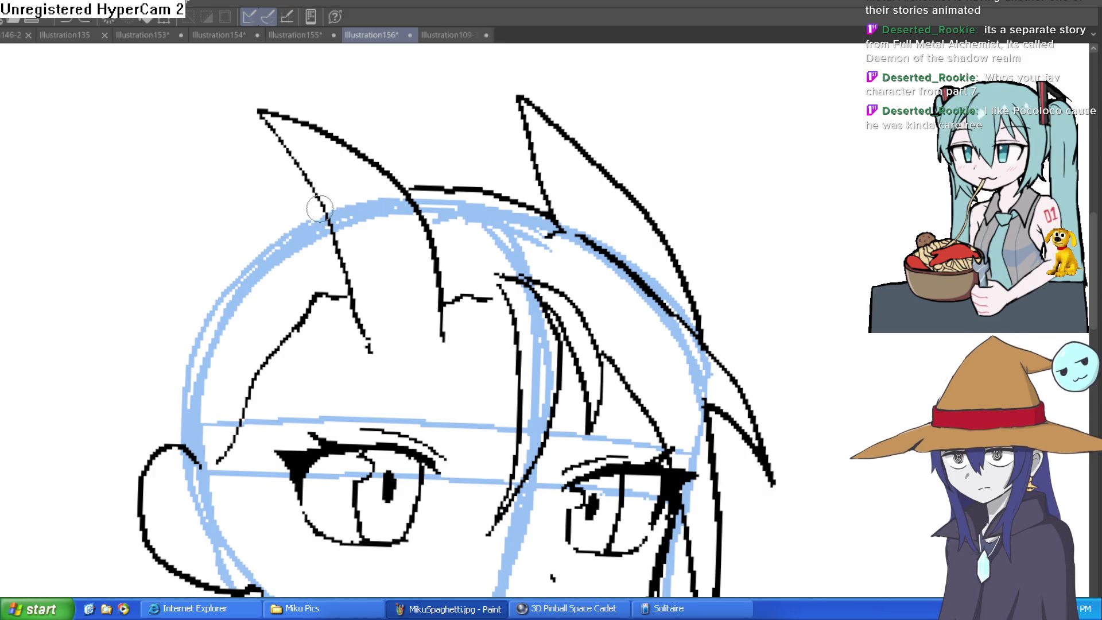
Step: Ink vertical, short and diagonal strands over the left bangs and outline the hair's left side
left_click_drag(330, 230, 610, 459)
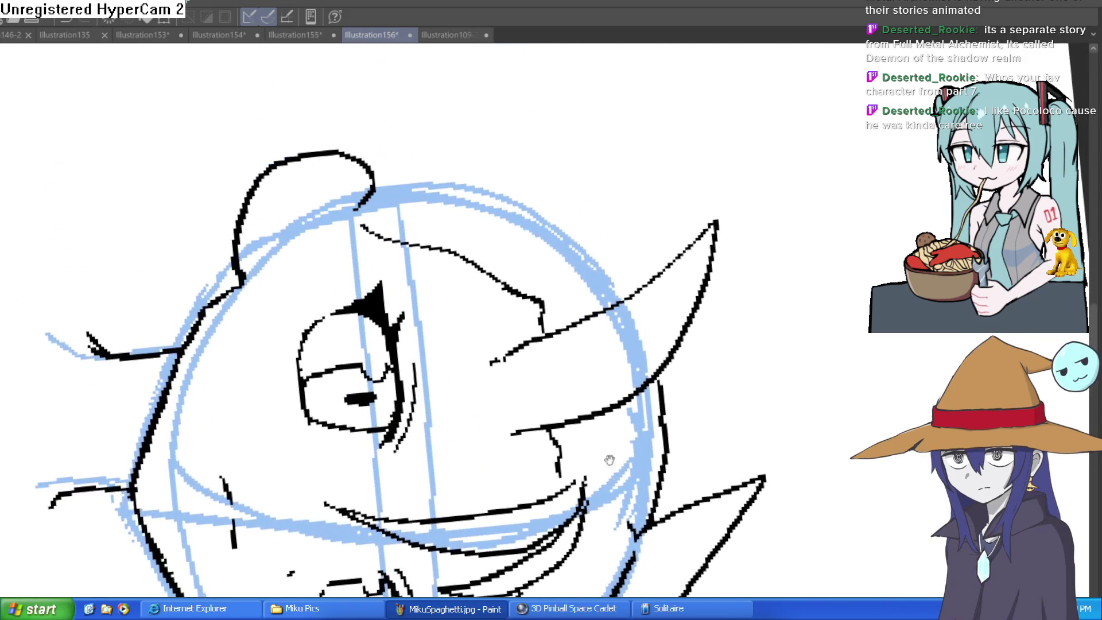
left_click_drag(542, 313, 538, 224)
left_click_drag(499, 277, 506, 238)
mouse_move(405, 242)
left_mouse_down()
mouse_move(434, 201)
mouse_move(581, 153)
mouse_move(725, 222)
mouse_move(597, 195)
mouse_move(542, 201)
left_mouse_up()
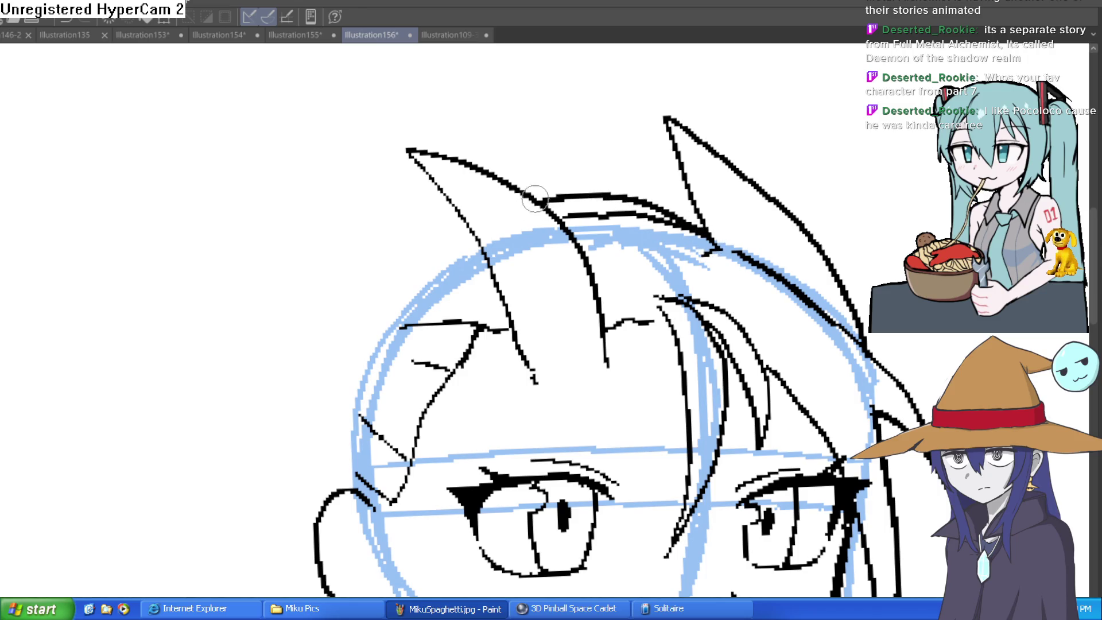
mouse_move(464, 217)
left_mouse_down()
mouse_move(344, 345)
mouse_move(322, 485)
left_mouse_up()
Step: Draw the outer hair edge from the tip down around the ear, replacing a trial stroke
scroll(688, 287, "down", 3)
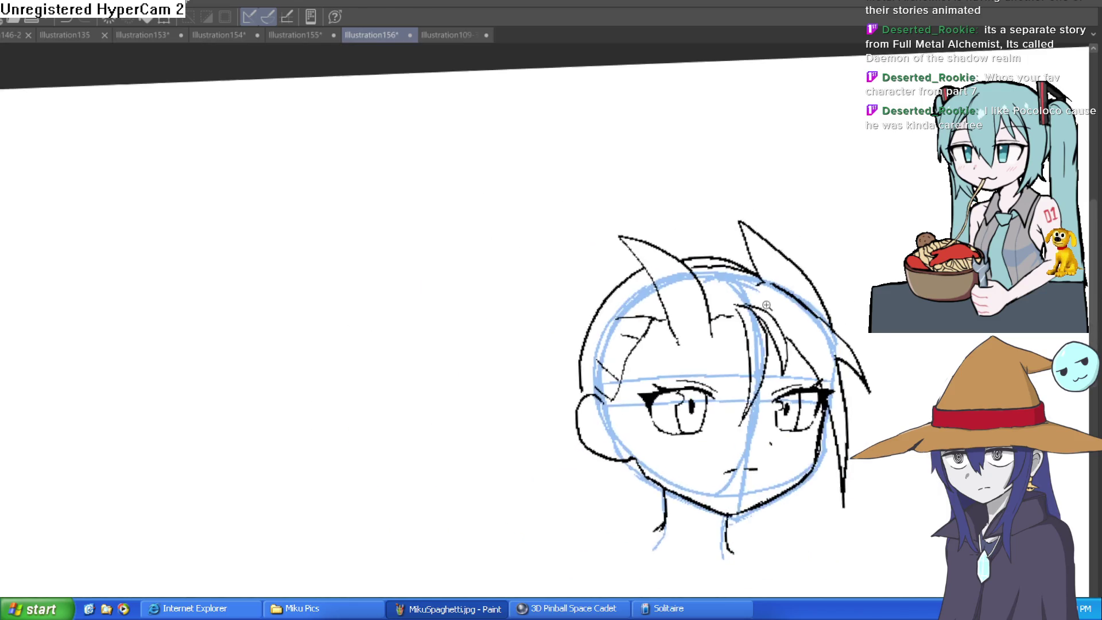
left_click_drag(837, 225, 803, 244)
scroll(626, 208, "up", 5)
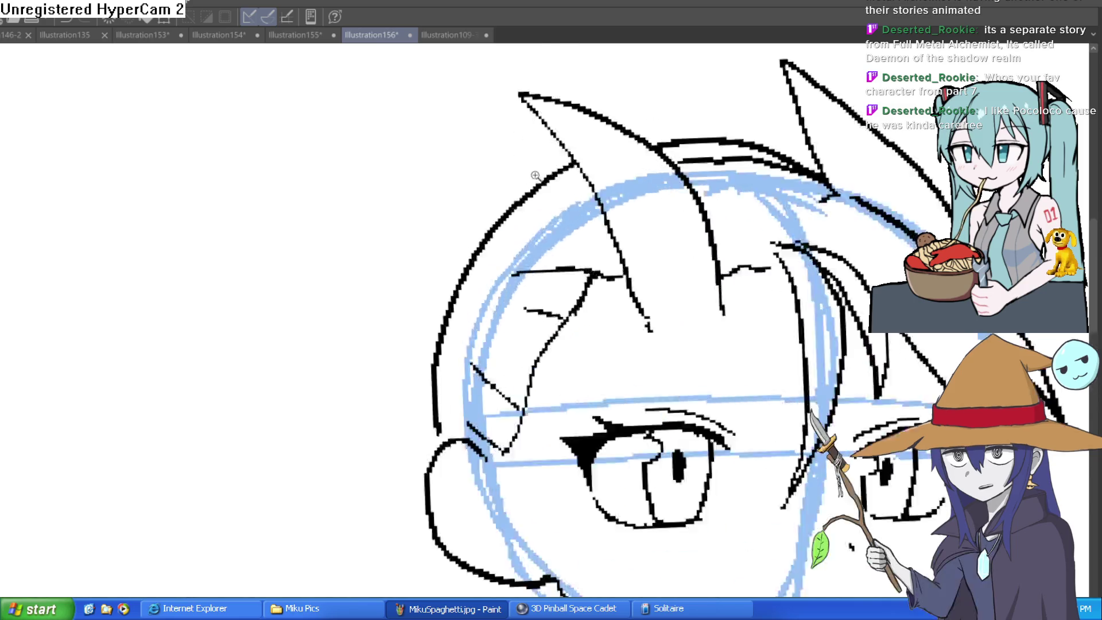
mouse_move(595, 156)
left_mouse_down()
mouse_move(529, 153)
mouse_move(423, 275)
left_mouse_up()
key("ctrl+z")
left_click(578, 149)
mouse_move(576, 143)
left_mouse_down()
mouse_move(443, 234)
mouse_move(388, 381)
mouse_move(418, 414)
left_mouse_up()
left_click_drag(384, 367, 408, 366)
left_click_drag(444, 273, 446, 291)
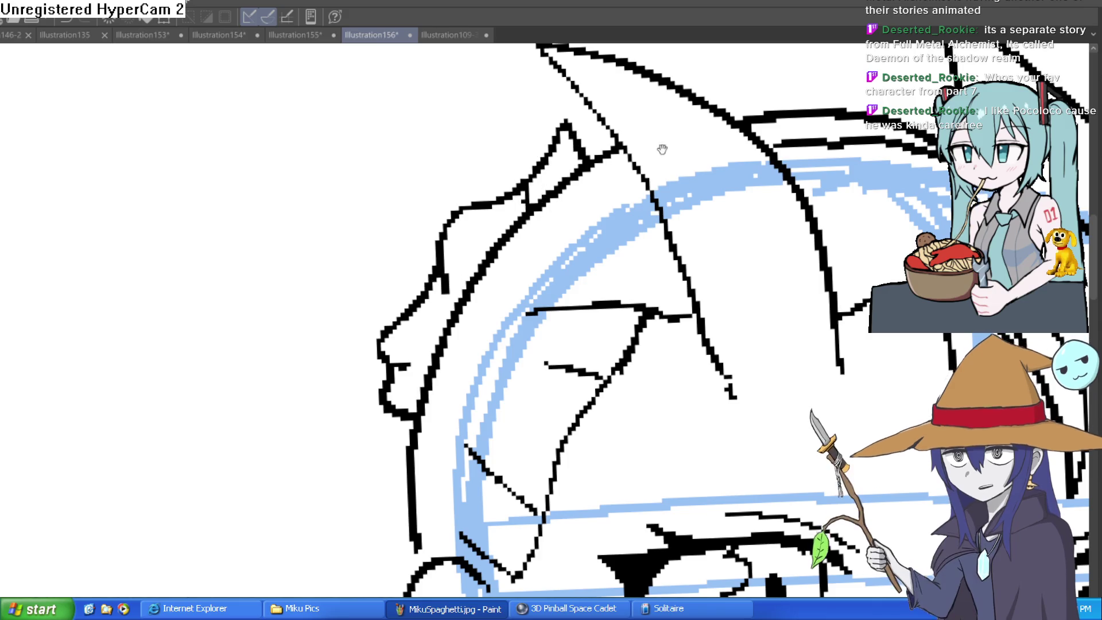
Step: Add detail lines to a hair strand and try a large bun arc over the head, then undo it
scroll(528, 180, "down", 3)
scroll(603, 204, "up", 4)
left_click_drag(603, 204, 629, 220)
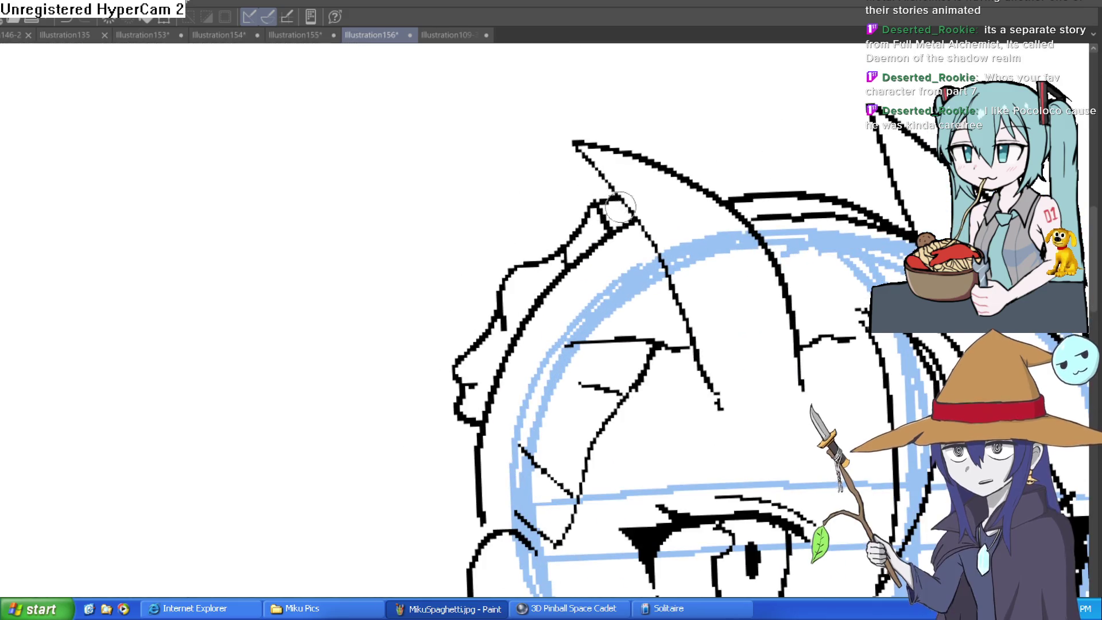
mouse_move(439, 423)
left_mouse_down()
mouse_move(339, 216)
mouse_move(551, 140)
left_mouse_up()
key("ctrl+z")
mouse_move(450, 405)
left_mouse_down()
mouse_move(344, 216)
mouse_move(555, 111)
mouse_move(601, 167)
left_mouse_up()
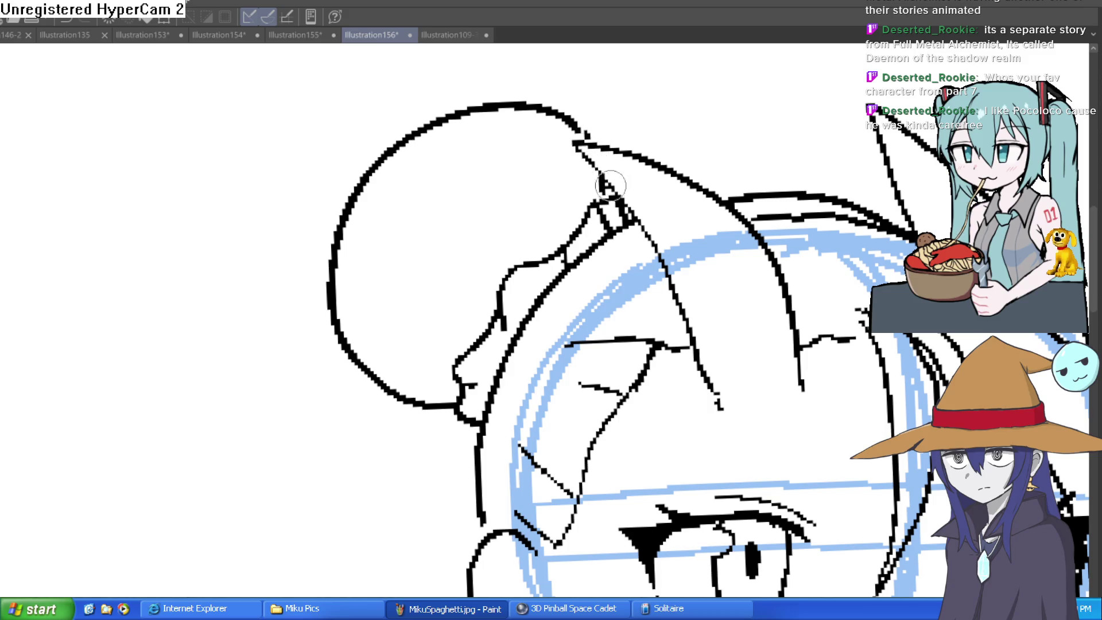
key("ctrl+minus")
key("ctrl+z")
Step: Try a large bun shape at the upper left, then undo it along with a small hair stroke
left_click(623, 212)
left_click(622, 212)
mouse_move(409, 408)
left_mouse_down()
mouse_move(381, 406)
mouse_move(377, 219)
left_mouse_up()
key("ctrl+z")
mouse_move(409, 409)
left_mouse_down()
mouse_move(332, 401)
mouse_move(438, 143)
mouse_move(550, 169)
mouse_move(529, 172)
left_mouse_up()
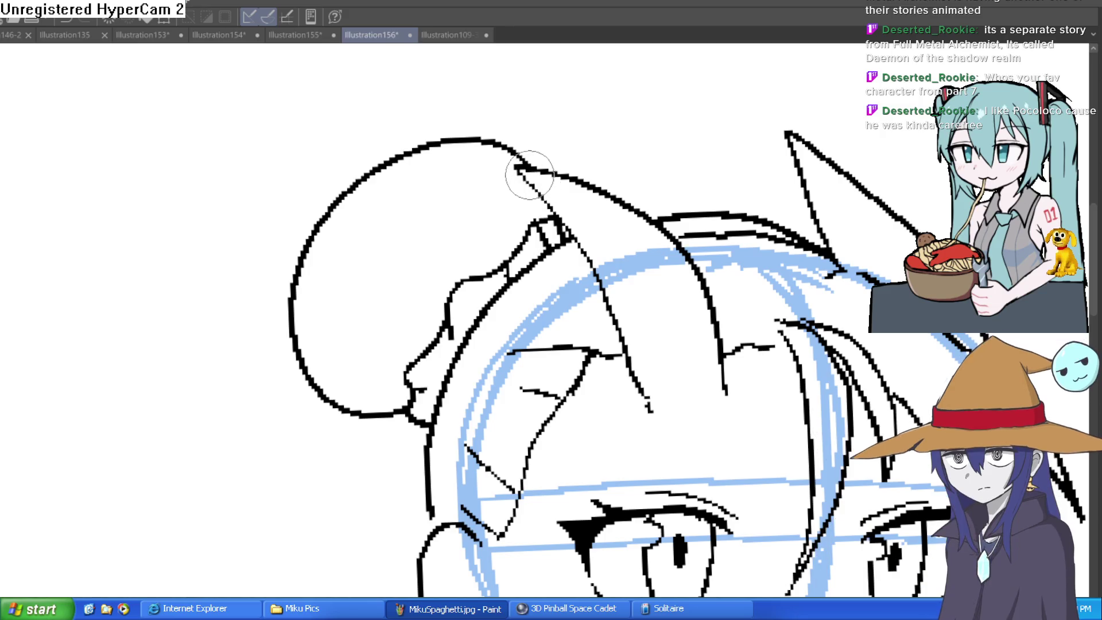
left_click(632, 191, "alt")
left_click_drag(823, 240, 715, 212)
key("ctrl+z")
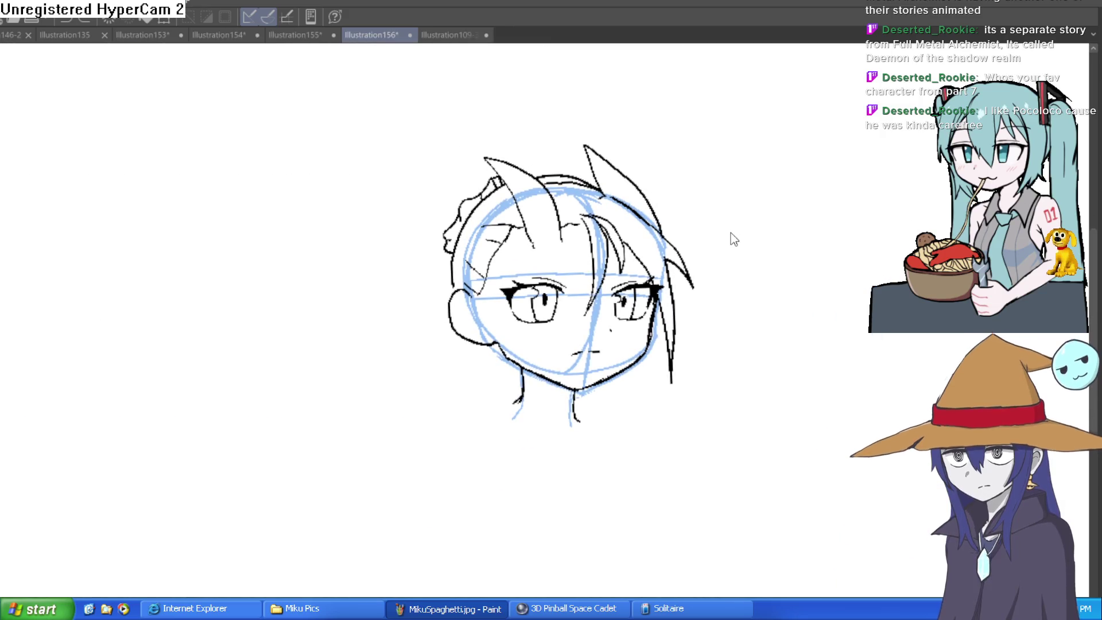
key("ctrl+z")
key("ctrl+z")
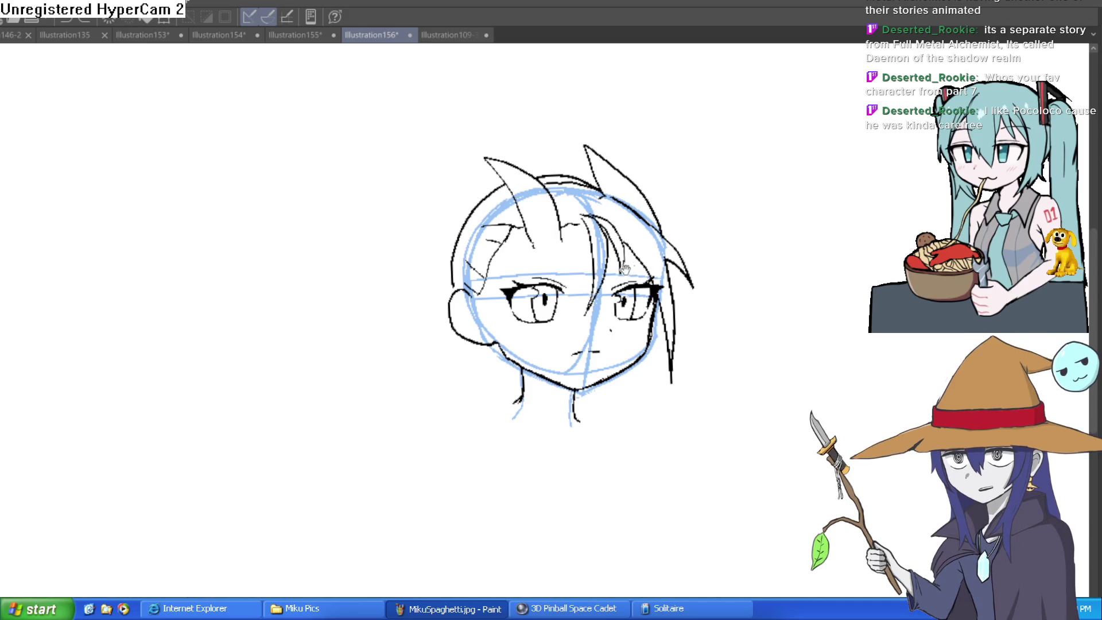
Step: Recentre the head and undo the stray strokes near the left brow
left_click_drag(625, 268, 553, 251)
scroll(514, 249, "up", 5)
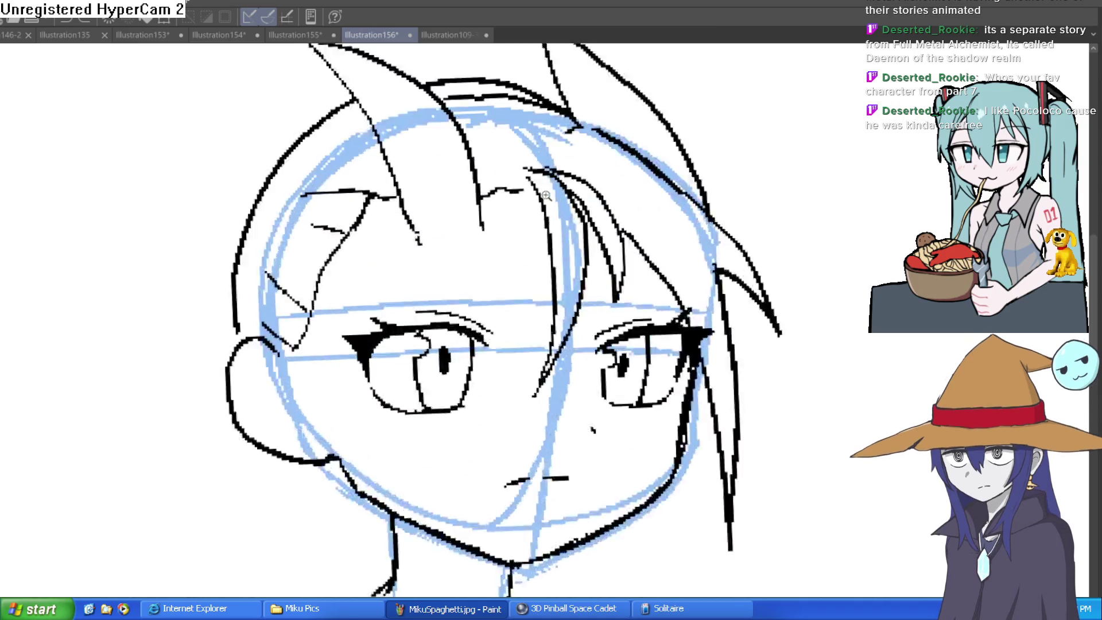
scroll(463, 206, "down", 2)
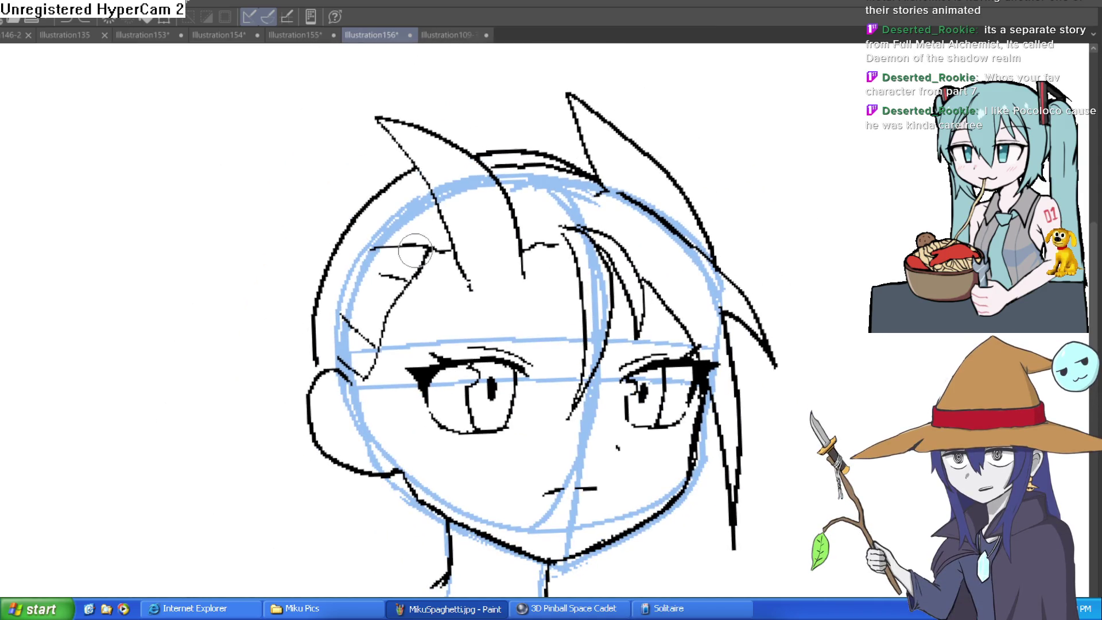
key("ctrl+z")
key("ctrl+z")
key("ctrl+z")
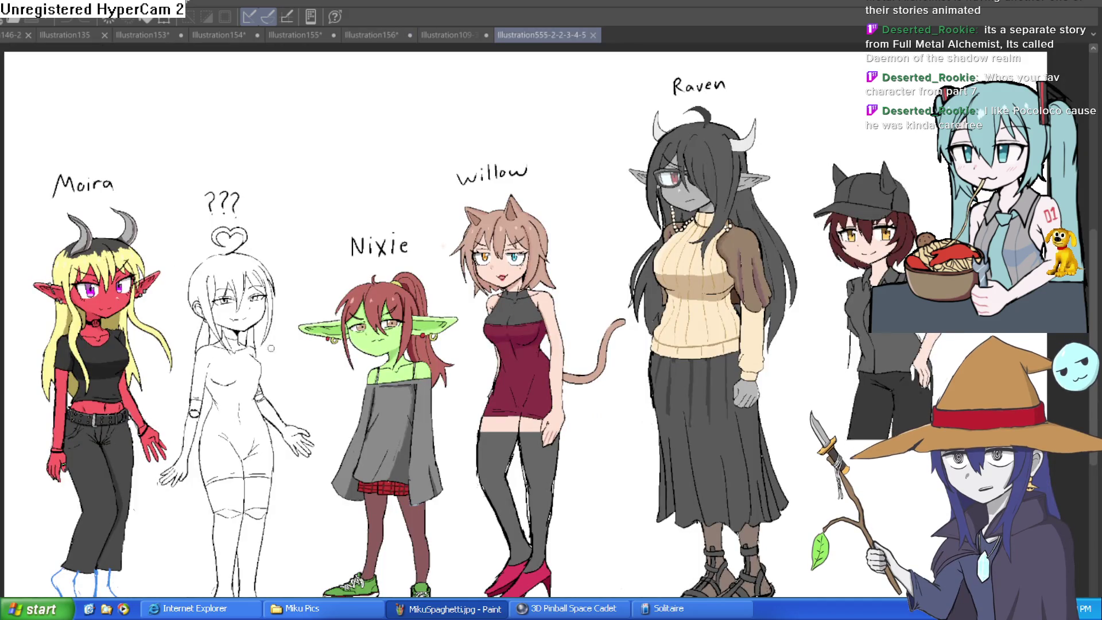
Step: Zoom into Nixie, view Misty II on the Illustration109-33 tab, then return to Illustration156
scroll(354, 283, "up", 5)
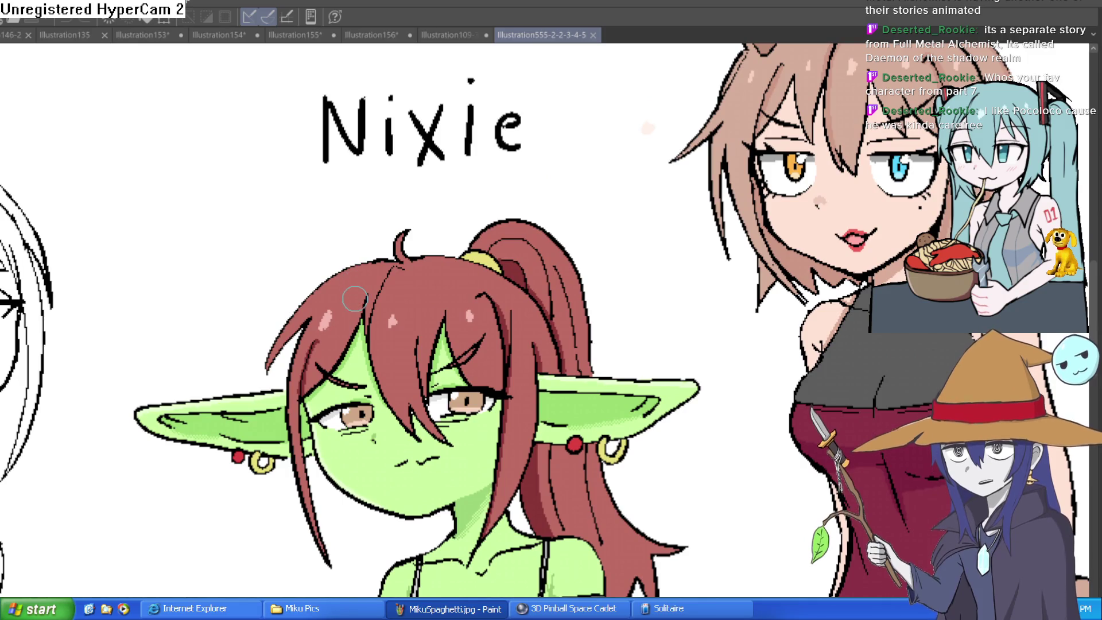
left_click(445, 33)
left_click(371, 34)
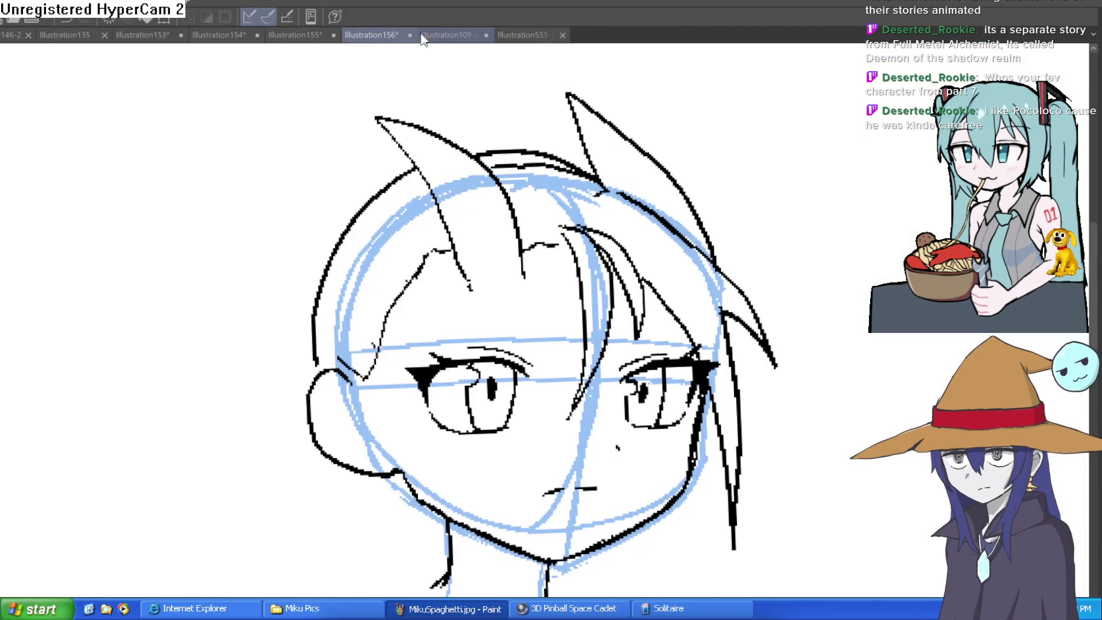
left_click(454, 36)
scroll(576, 204, "down", 3)
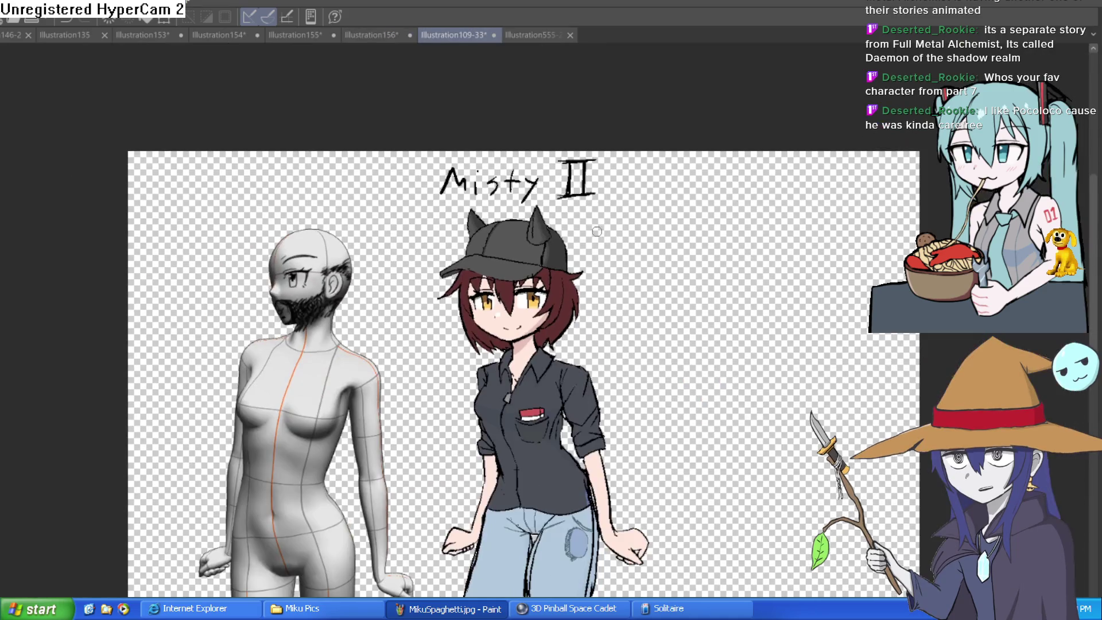
scroll(597, 227, "down", 1)
scroll(593, 218, "up", 3)
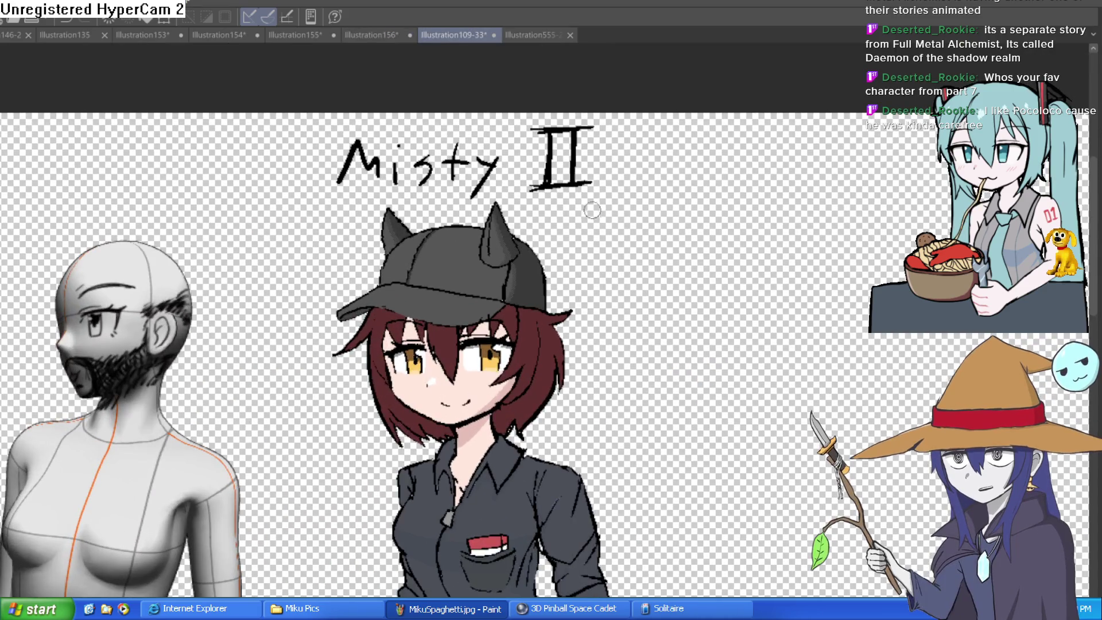
scroll(476, 158, "up", 3)
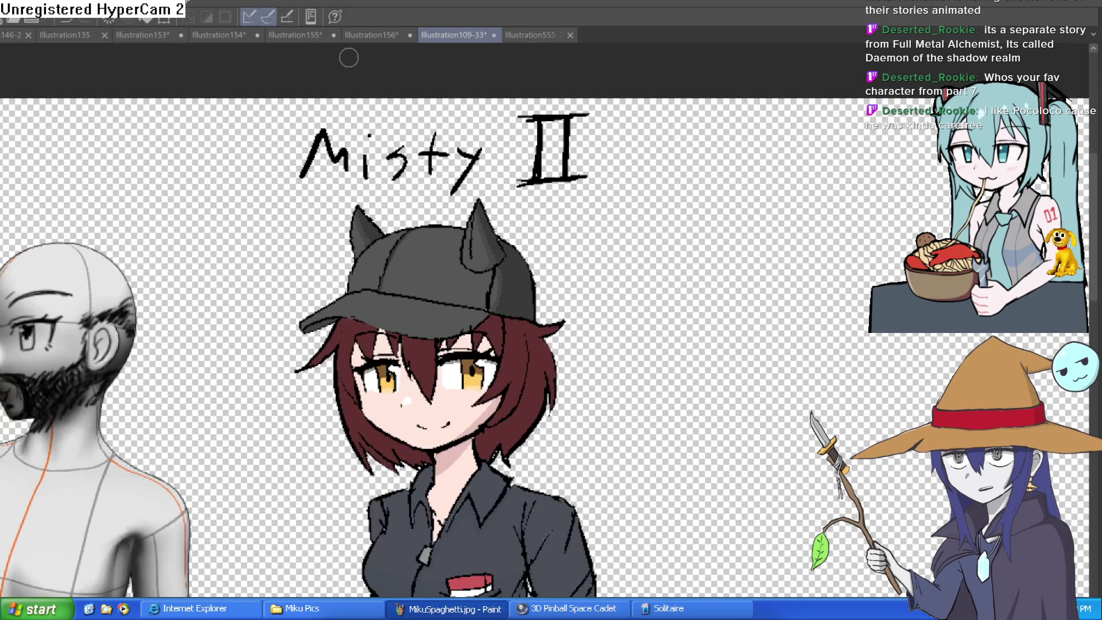
scroll(389, 124, "up", 2)
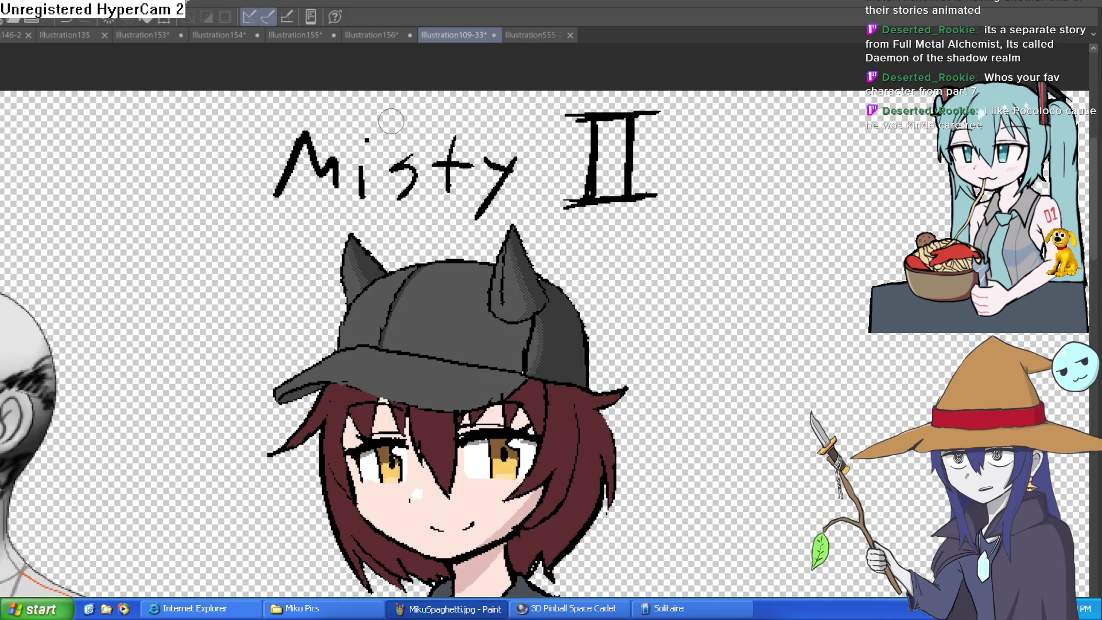
scroll(391, 121, "down", 3)
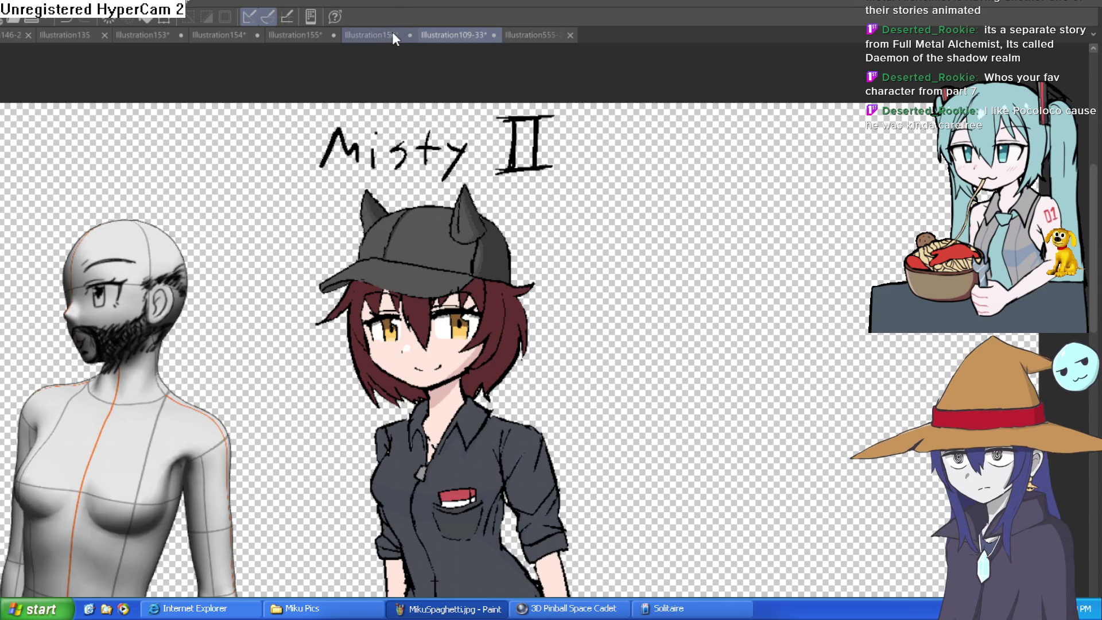
left_click(392, 35)
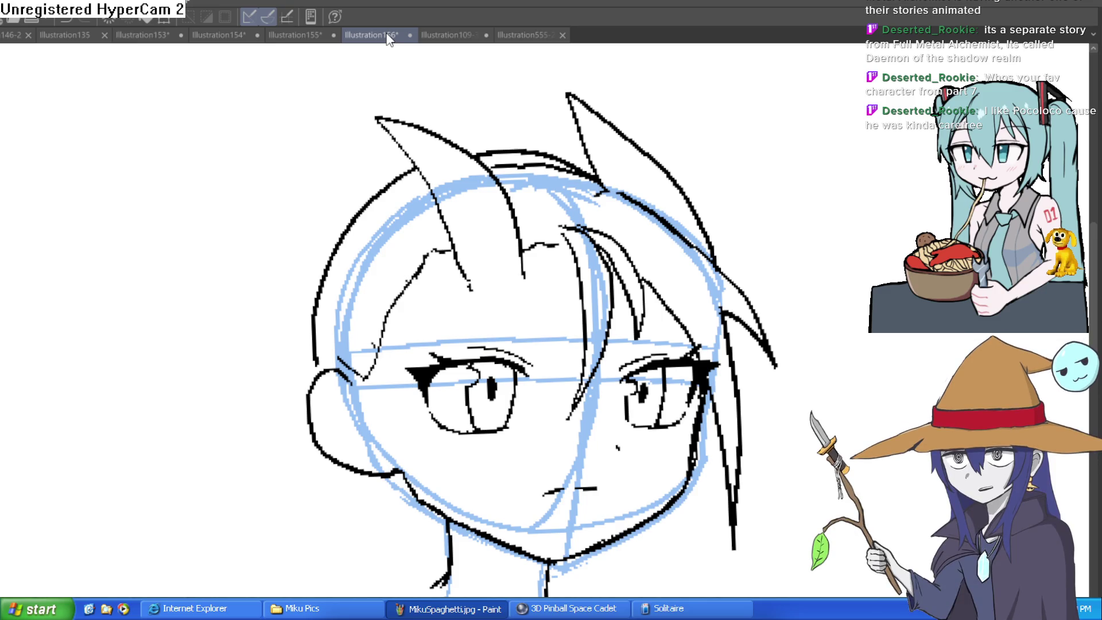
Step: With the Eraser, trim the top hair stroke's right end and part of the adjacent strand
mouse_move(600, 167)
left_mouse_down()
mouse_move(574, 172)
mouse_move(537, 156)
mouse_move(574, 171)
mouse_move(532, 159)
mouse_move(494, 168)
left_mouse_up()
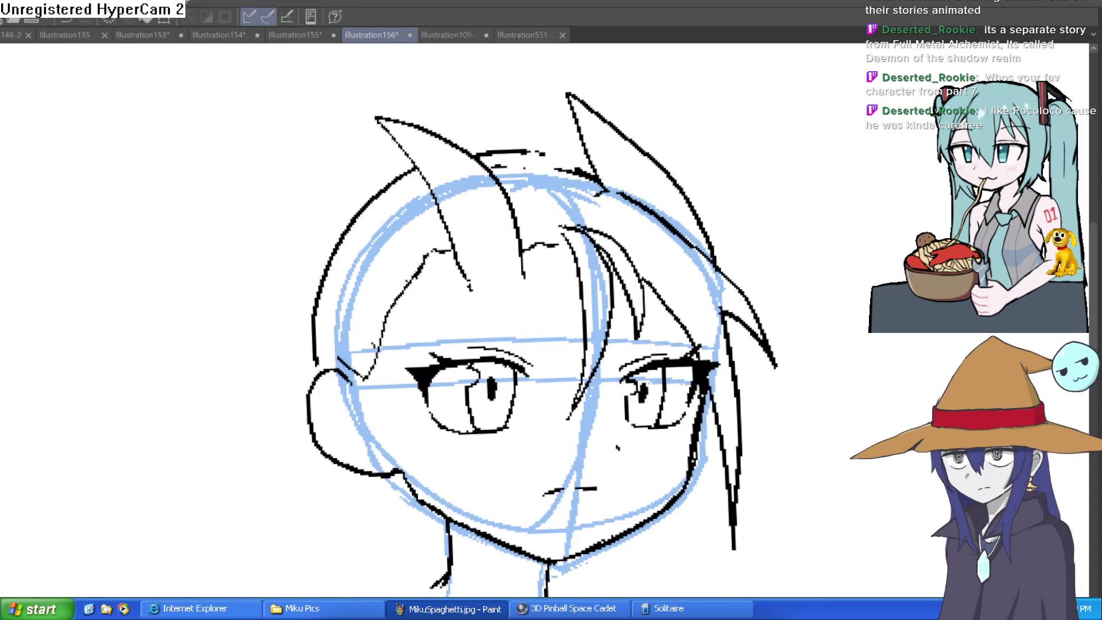
left_click(596, 173)
Step: Erase part of the right-side hair strand
left_click(526, 152)
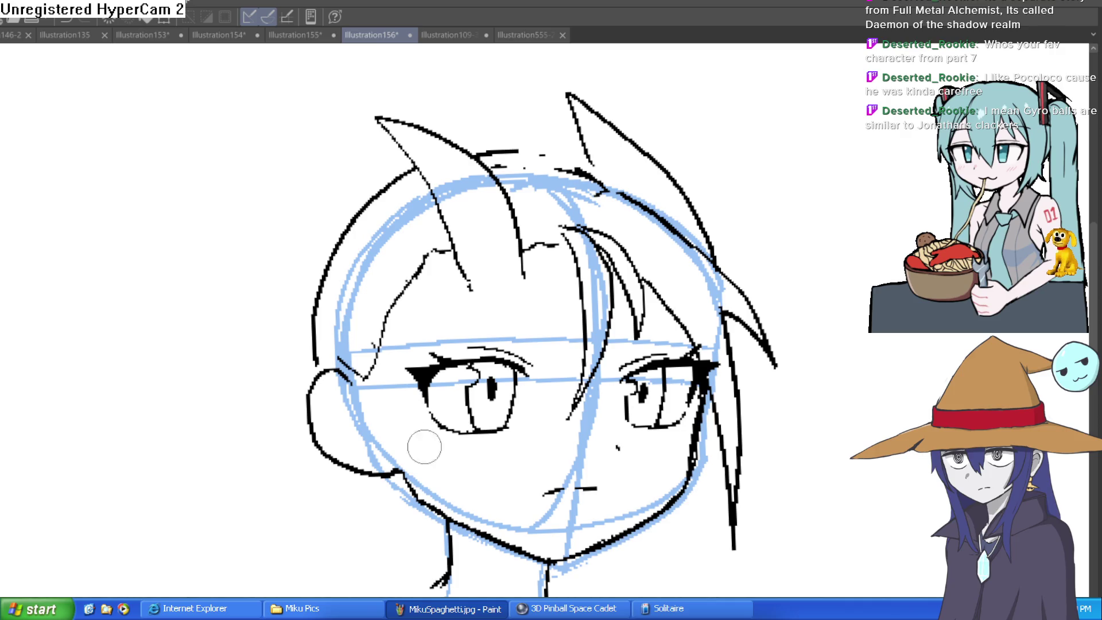
left_click_drag(437, 454, 340, 343)
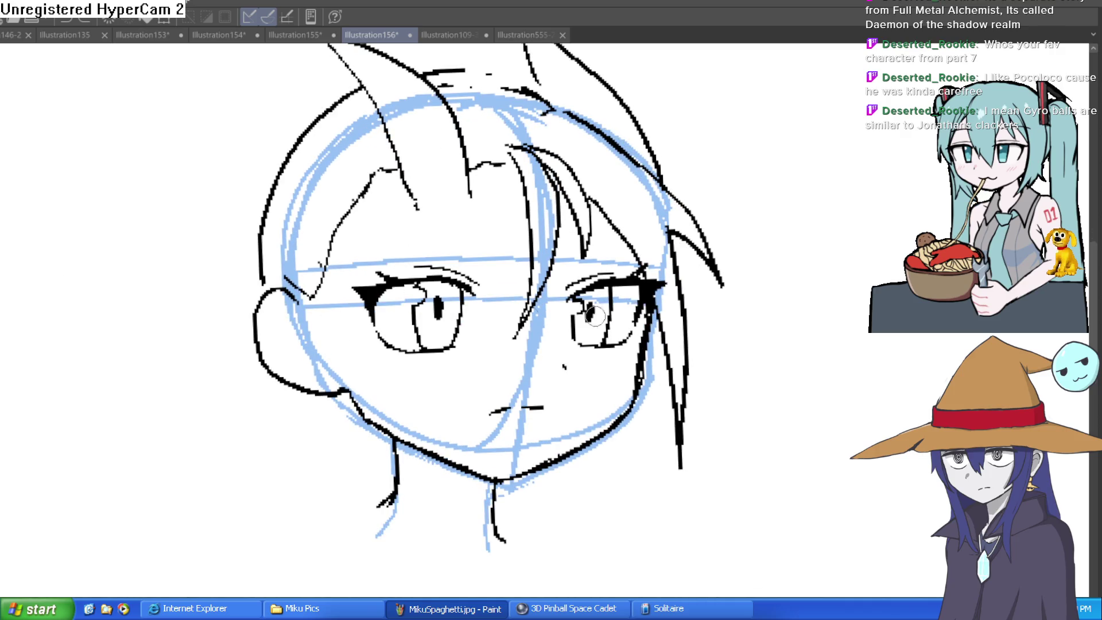
left_click_drag(655, 370, 647, 346)
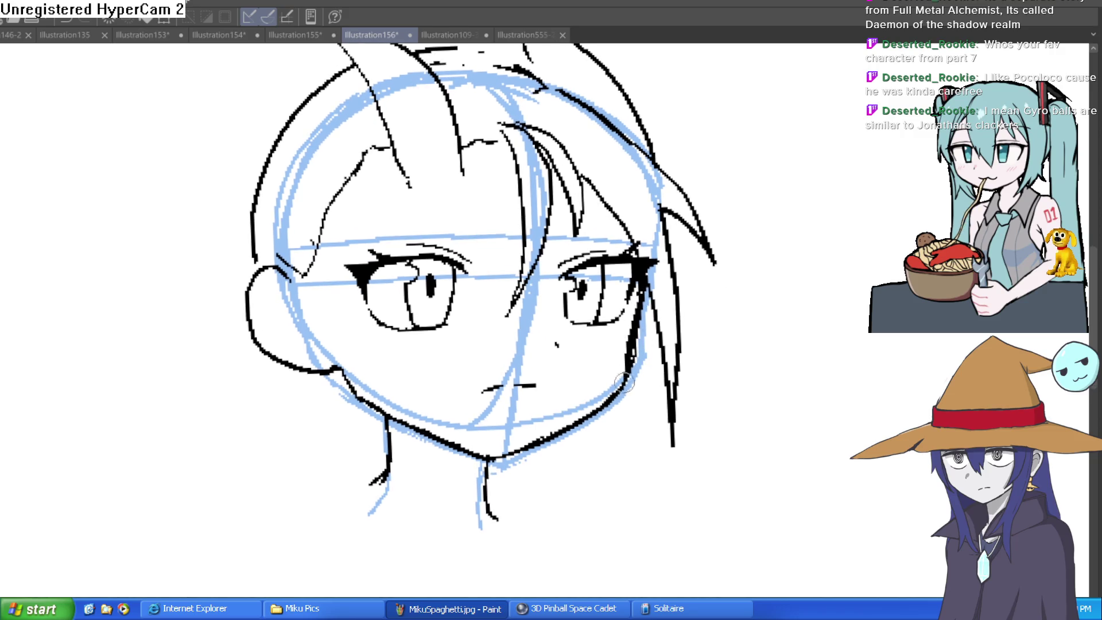
mouse_move(714, 353)
left_mouse_down()
mouse_move(639, 523)
mouse_move(415, 324)
mouse_move(441, 243)
mouse_move(492, 164)
mouse_move(445, 229)
mouse_move(413, 314)
left_mouse_up()
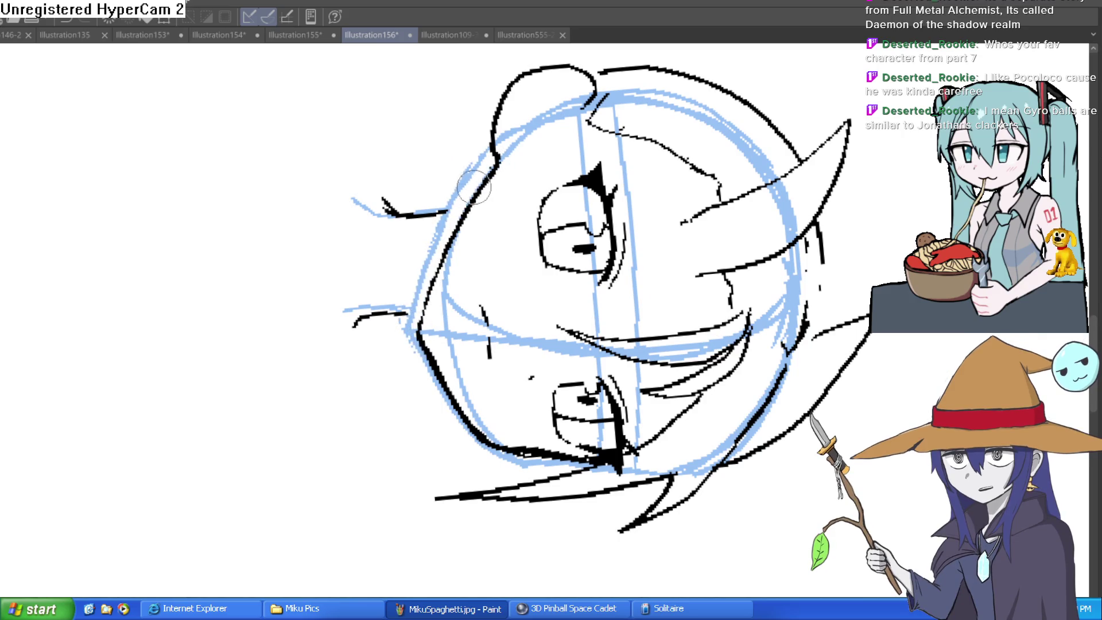
left_click_drag(505, 166, 553, 232)
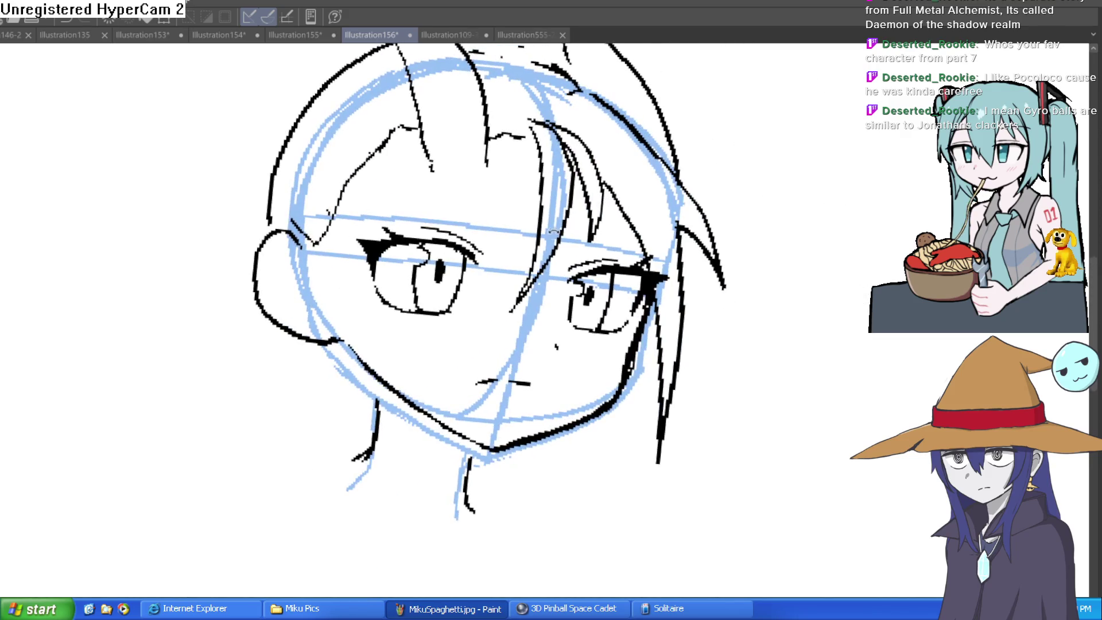
scroll(585, 249, "down", 4)
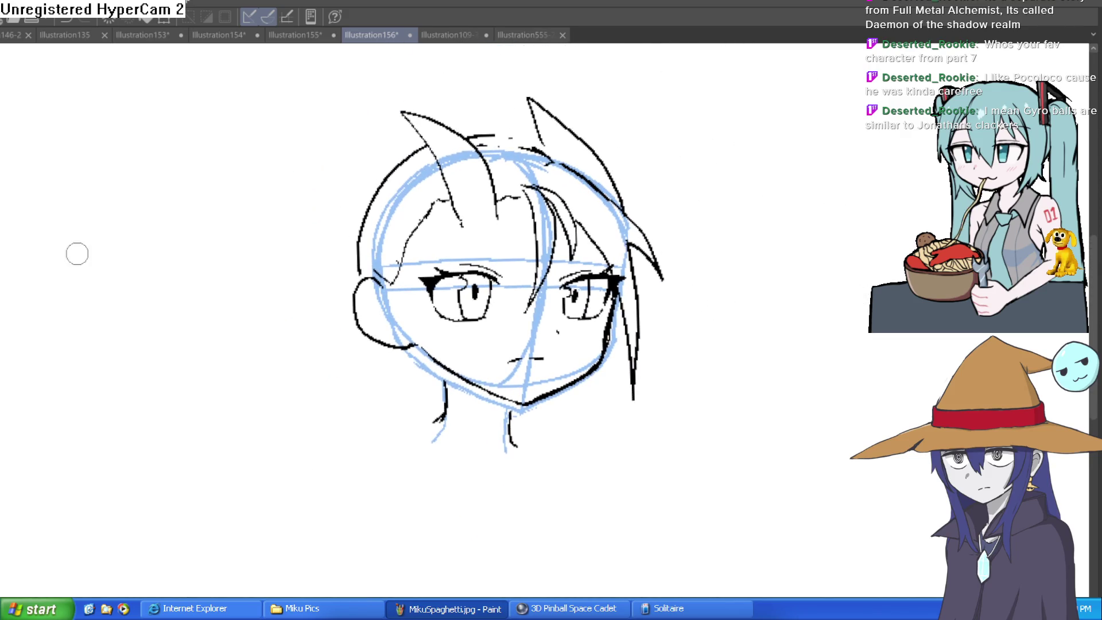
scroll(546, 135, "up", 4)
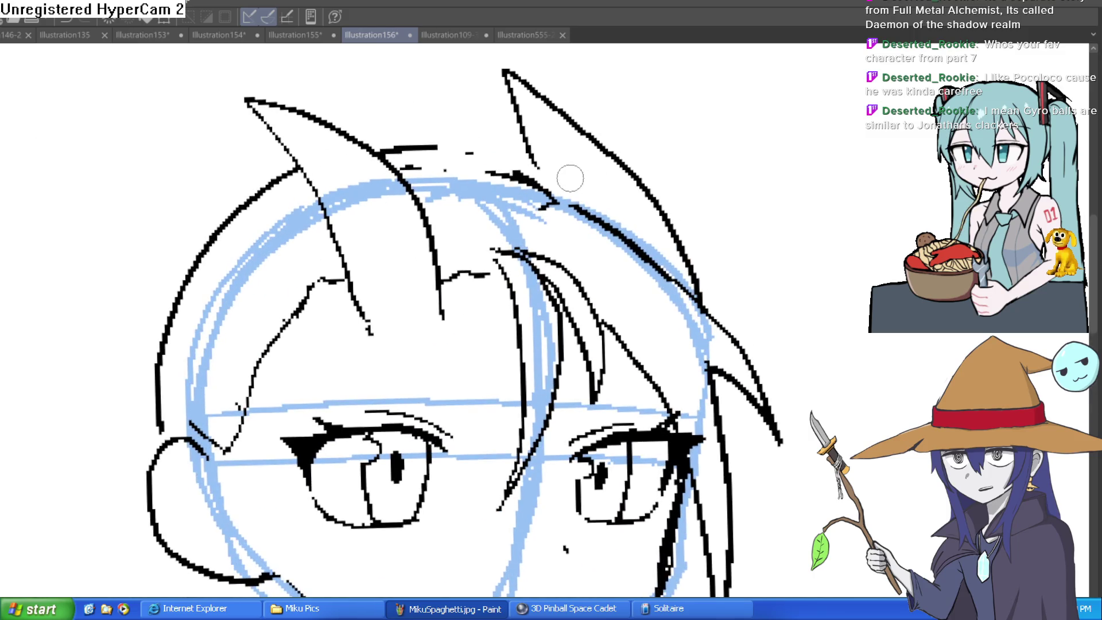
scroll(570, 178, "down", 4)
left_click_drag(659, 179, 634, 239)
Step: Extend the top-of-head line to the right and redraw the right-side hair strand
left_click_drag(395, 157, 446, 156)
left_click_drag(533, 196, 601, 259)
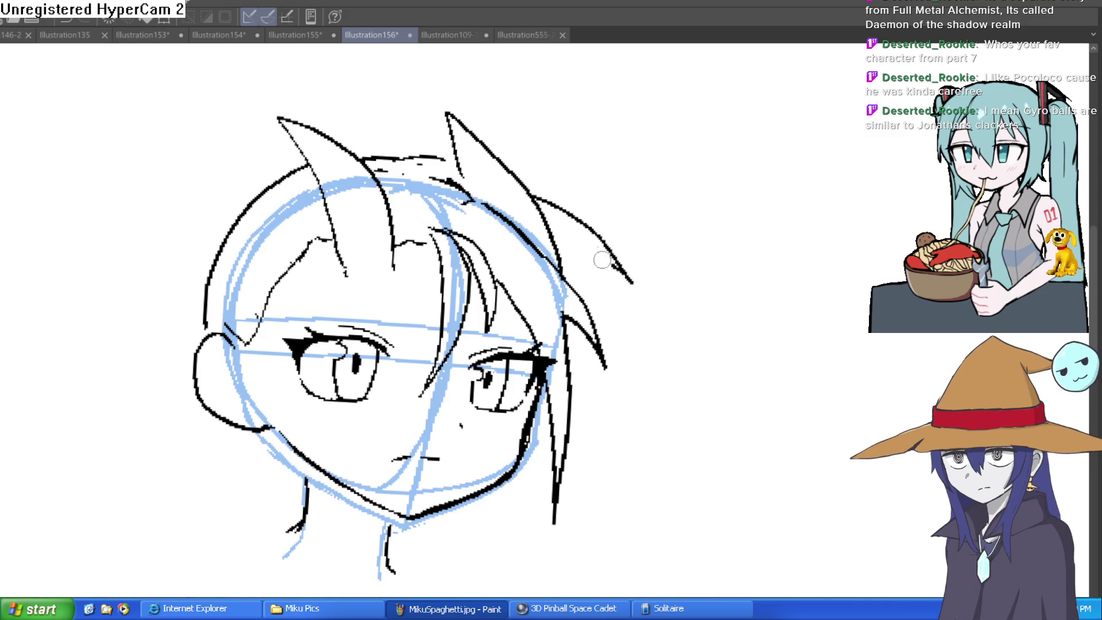
key("ctrl+z")
key("ctrl+z")
left_click_drag(409, 161, 454, 162)
left_click_drag(546, 225, 600, 319)
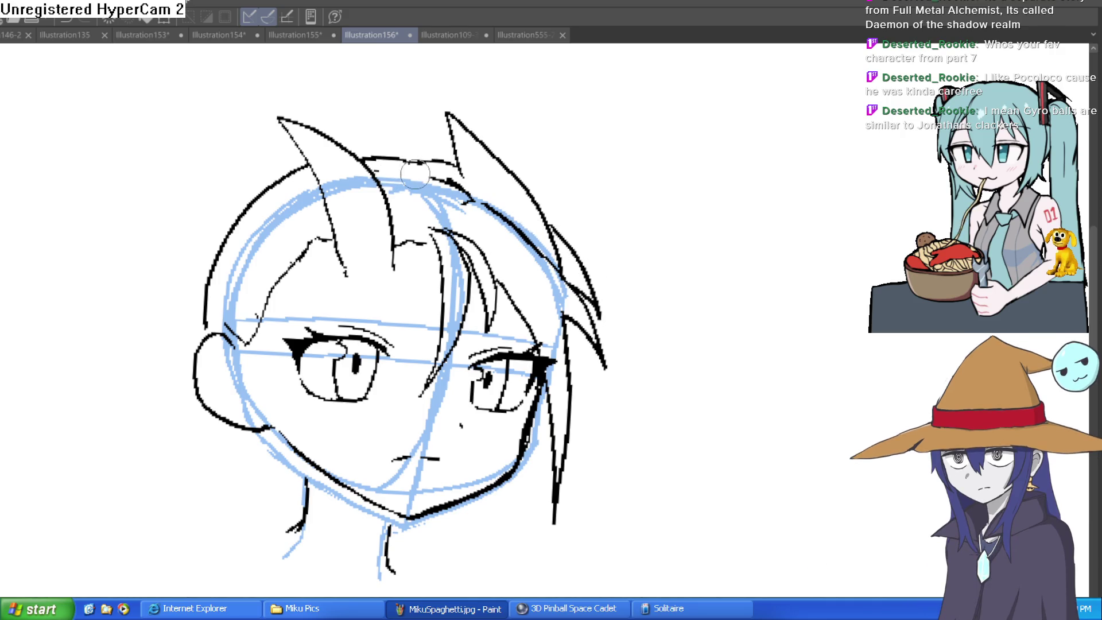
mouse_move(518, 196)
left_mouse_down()
mouse_move(530, 207)
mouse_move(528, 303)
left_mouse_up()
mouse_move(428, 267)
left_mouse_down()
mouse_move(410, 230)
mouse_move(459, 198)
mouse_move(424, 265)
left_mouse_up()
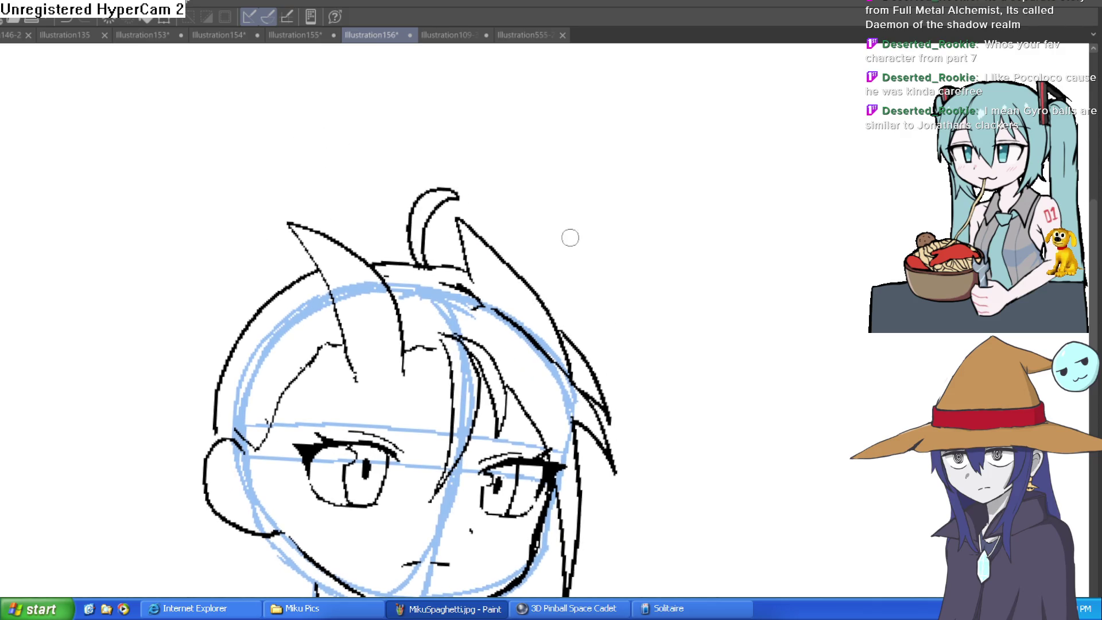
key("ctrl+z")
Step: Redraw the head top and left outline, adding the neck line and zigzag hair tips
mouse_move(521, 249)
left_mouse_down()
mouse_move(577, 280)
mouse_move(583, 243)
mouse_move(507, 270)
left_mouse_up()
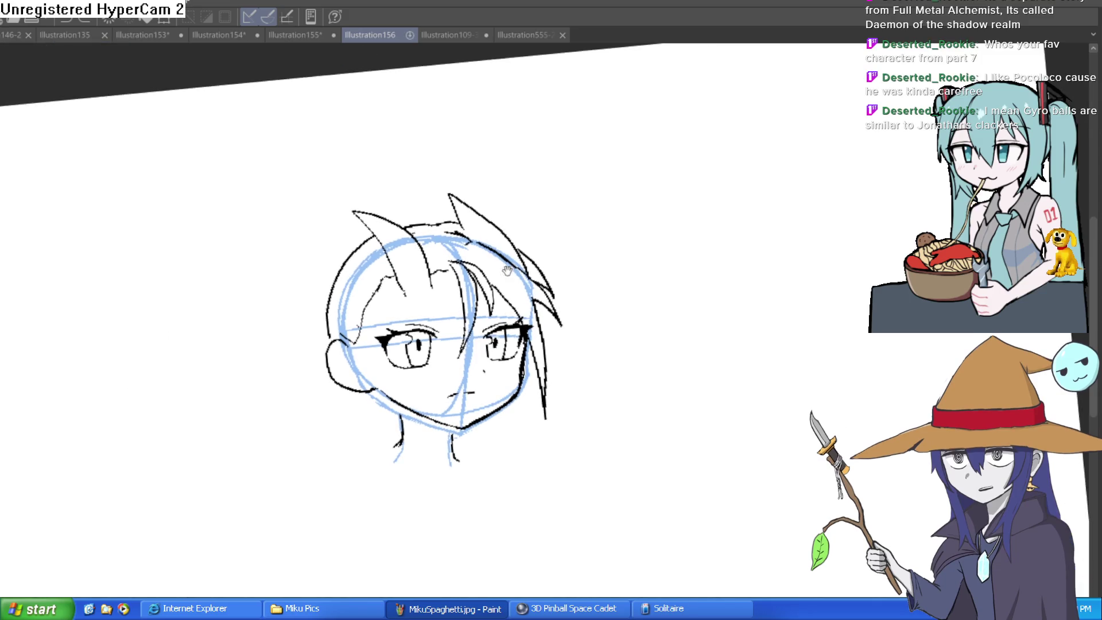
scroll(508, 270, "up", 6)
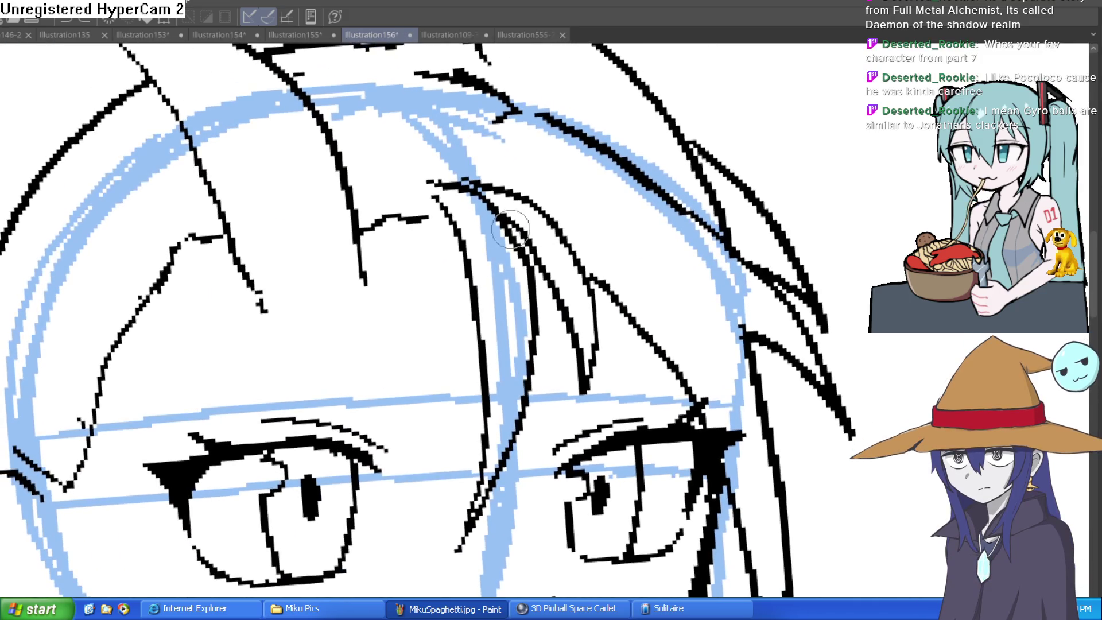
scroll(540, 253, "down", 3)
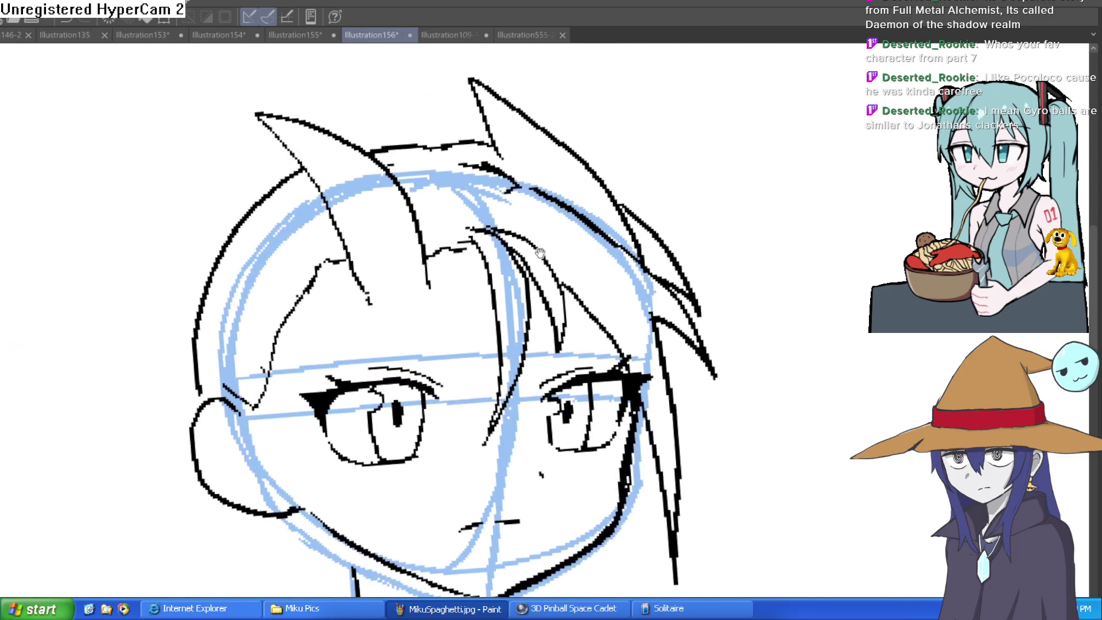
left_click_drag(540, 253, 540, 291)
left_click_drag(459, 179, 365, 181)
mouse_move(297, 201)
left_mouse_down()
mouse_move(188, 352)
mouse_move(198, 433)
left_mouse_up()
key("ctrl+z")
mouse_move(300, 204)
left_mouse_down()
mouse_move(189, 343)
mouse_move(198, 423)
left_mouse_up()
left_click_drag(410, 548, 366, 318)
mouse_move(210, 317)
left_mouse_down()
mouse_move(182, 437)
mouse_move(270, 372)
left_mouse_up()
left_click_drag(270, 372, 303, 429)
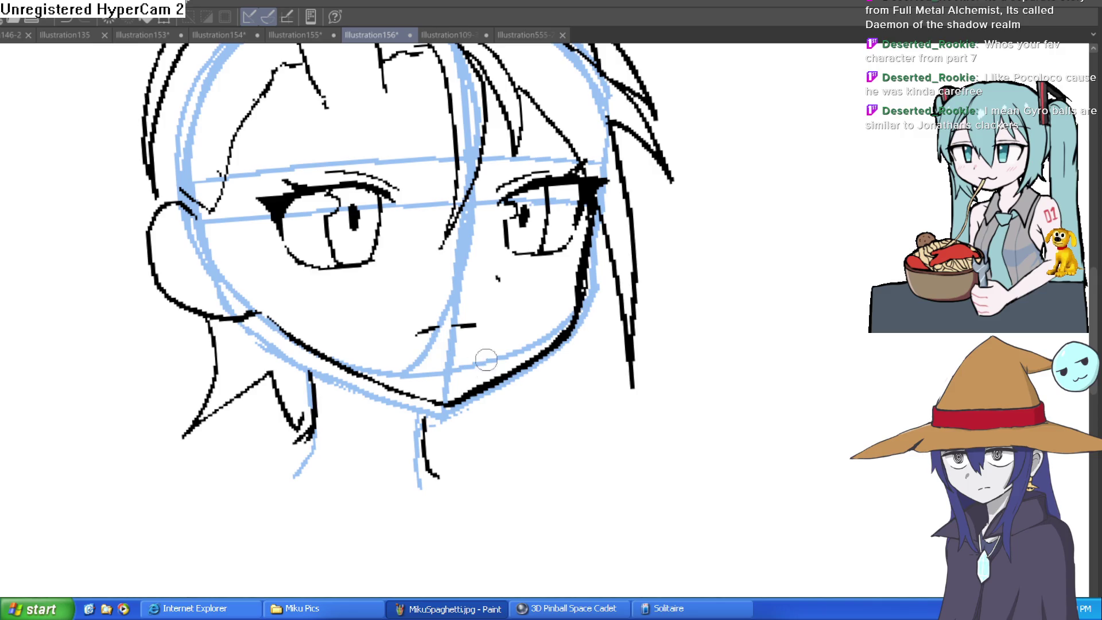
Step: Undo the small stray strokes near the eyes
left_click_drag(486, 360, 541, 154)
scroll(525, 373, "up", 5)
key("ctrl+z")
key("ctrl+z")
scroll(652, 402, "down", 5)
mouse_move(754, 303)
left_mouse_down()
mouse_move(812, 266)
mouse_move(664, 248)
mouse_move(654, 288)
left_mouse_up()
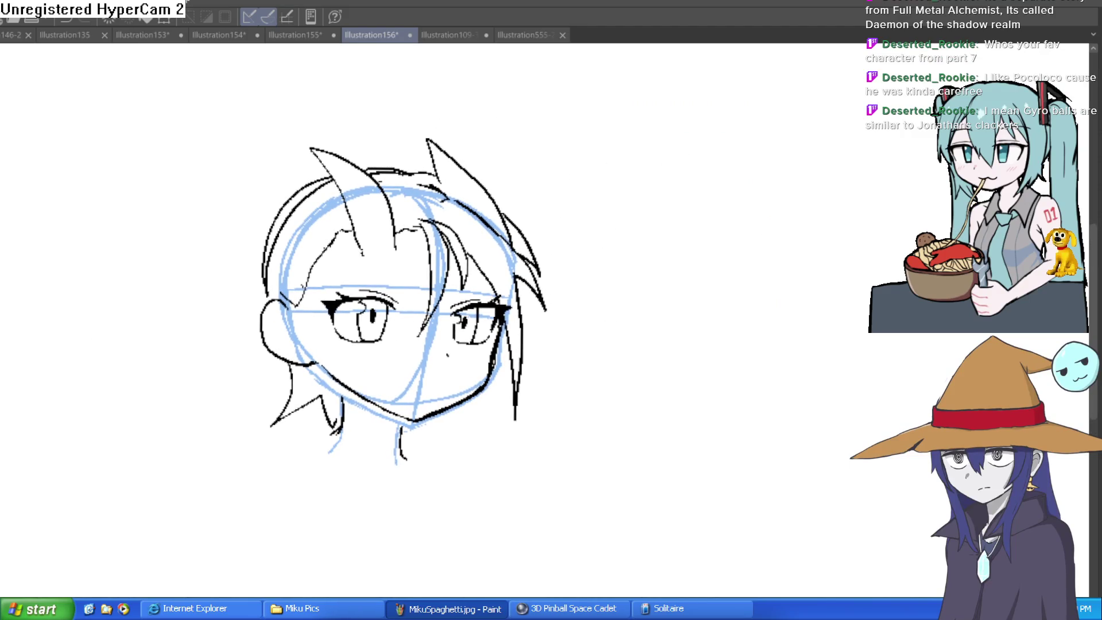
scroll(447, 379, "up", 5)
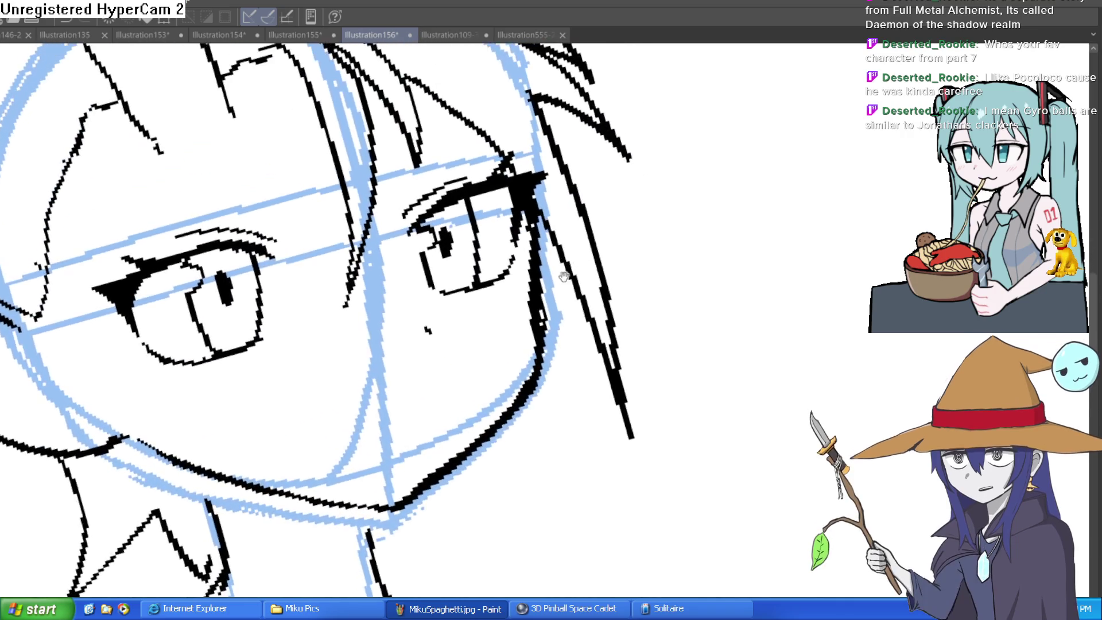
Step: Ink a collar line with hatching below the chin, partly erase it, and add a chin stroke
left_click_drag(220, 410, 251, 499)
left_click_drag(282, 451, 261, 482)
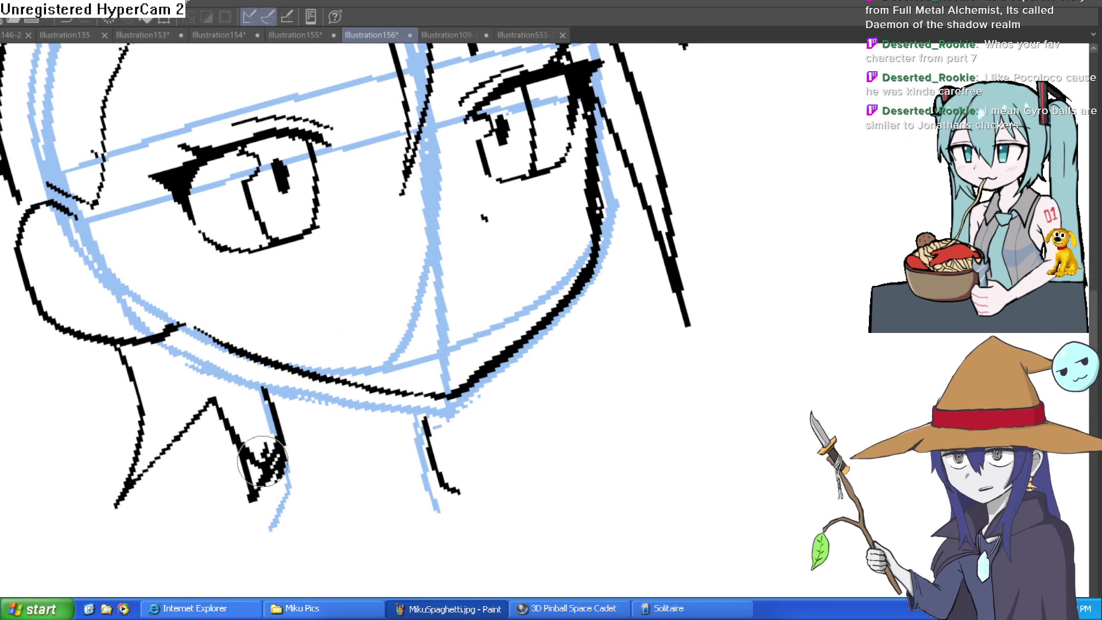
mouse_move(238, 432)
left_mouse_down()
mouse_move(230, 416)
mouse_move(266, 453)
mouse_move(275, 488)
left_mouse_up()
scroll(354, 403, "down", 5)
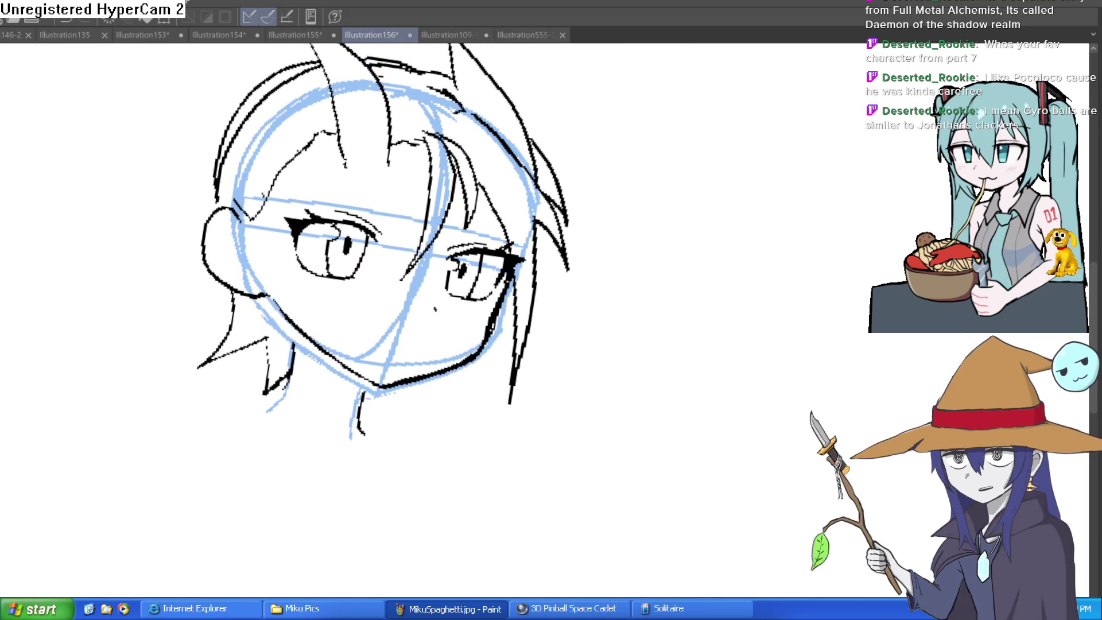
scroll(434, 310, "up", 5)
left_click_drag(383, 425, 449, 384)
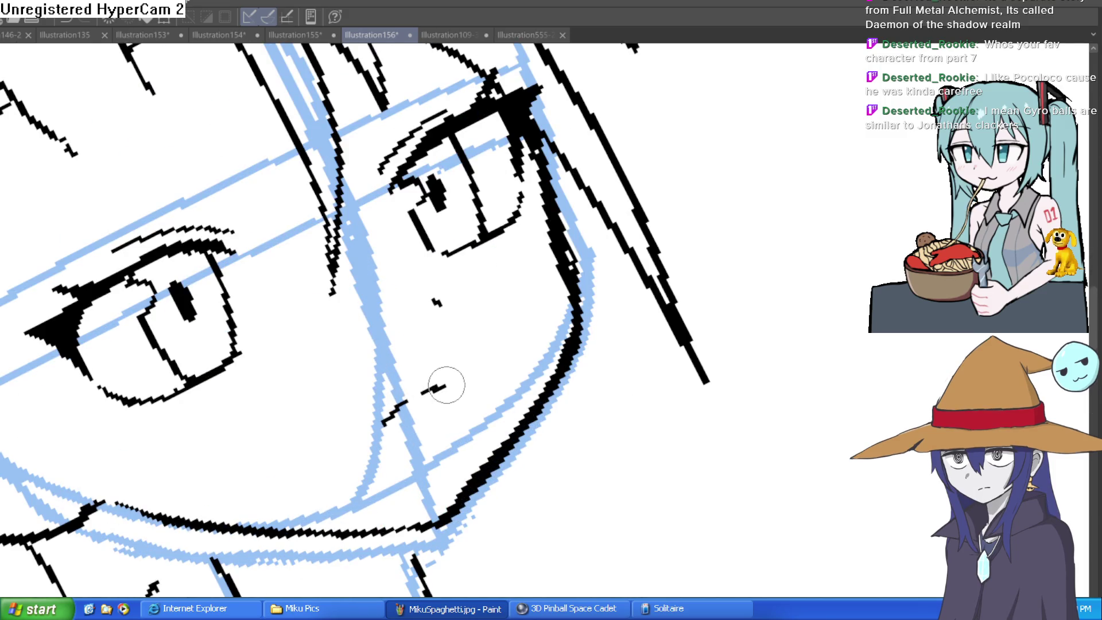
scroll(512, 325, "down", 5)
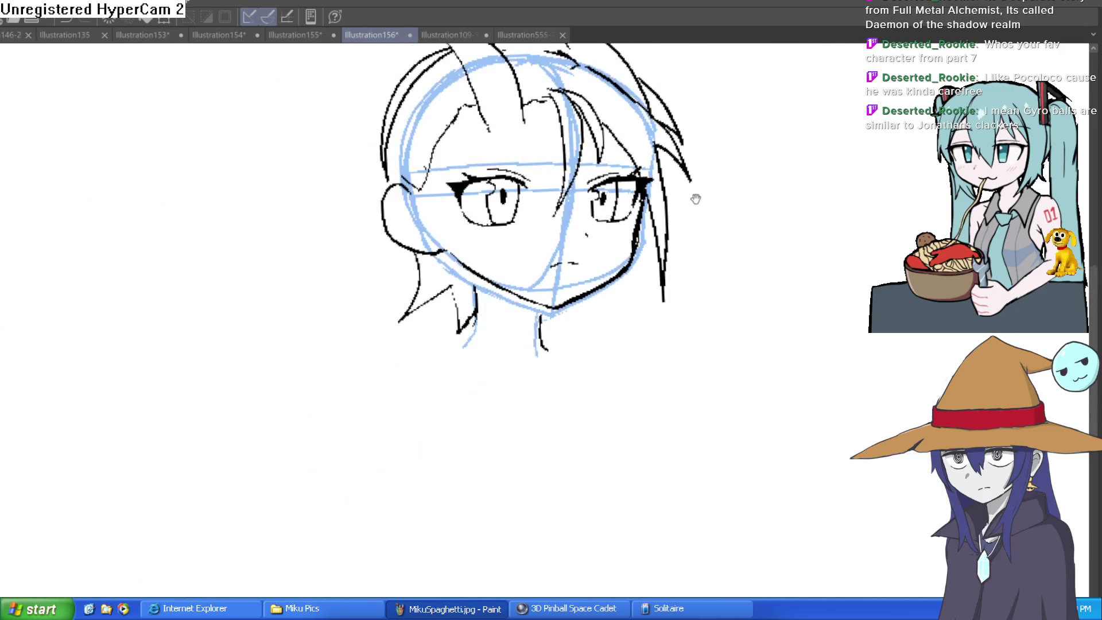
scroll(459, 239, "up", 5)
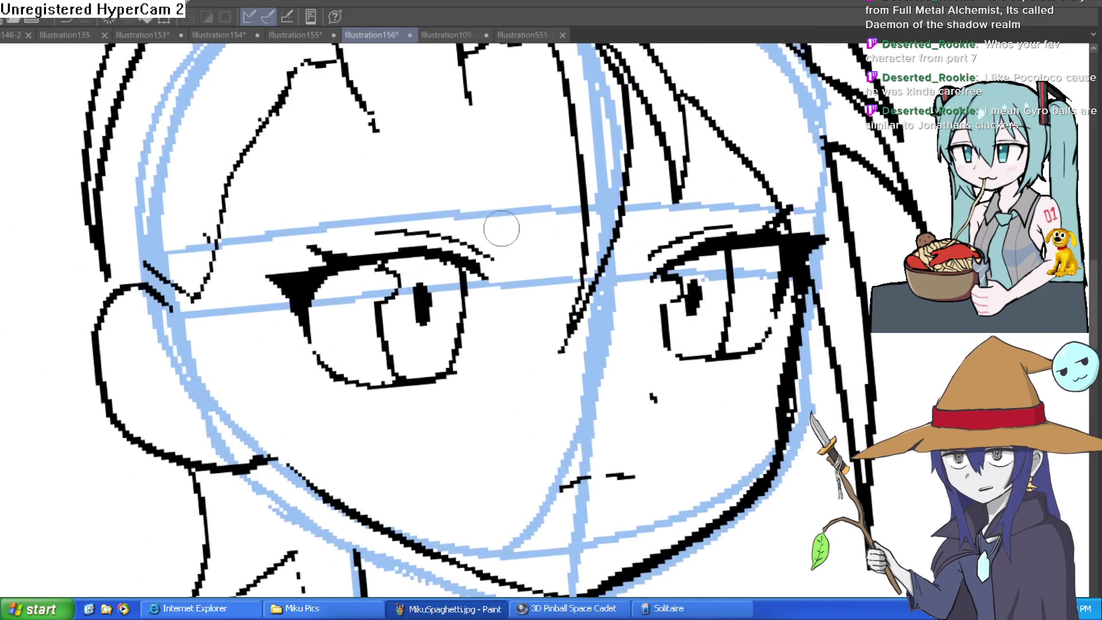
Step: Ink eyebrows above the left and right eyes, then hide the blue sketch guides
left_click_drag(478, 191, 324, 193)
left_click_drag(668, 173, 767, 138)
scroll(849, 173, "down", 5)
left_click_drag(912, 182, 643, 239)
scroll(643, 238, "up", 1)
scroll(643, 238, "up", 2)
left_click_drag(500, 250, 597, 236)
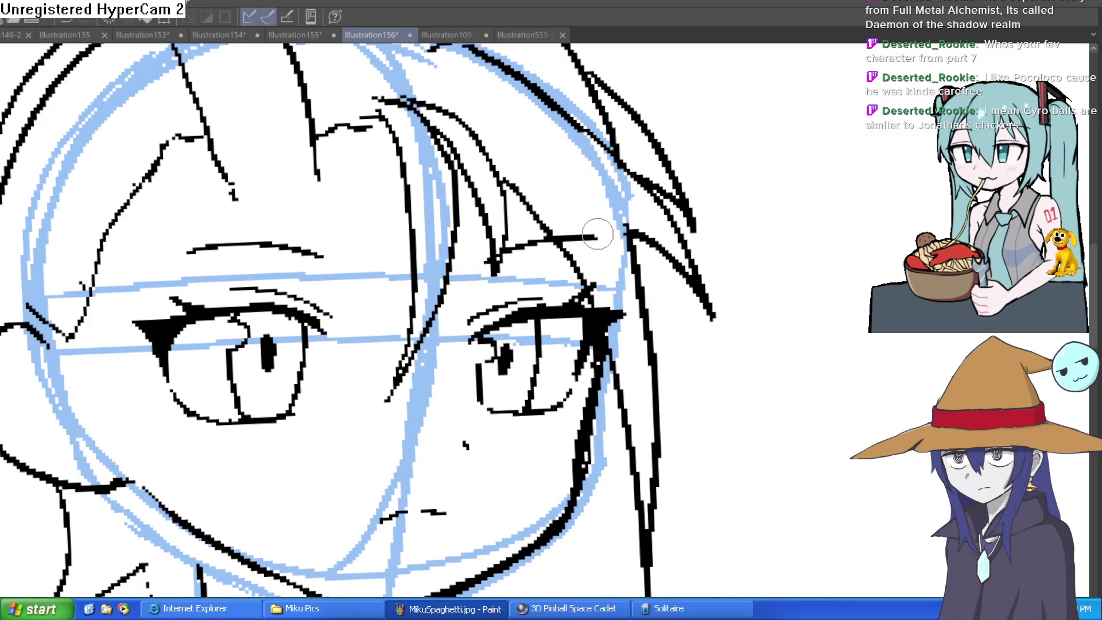
left_click_drag(670, 376, 660, 273)
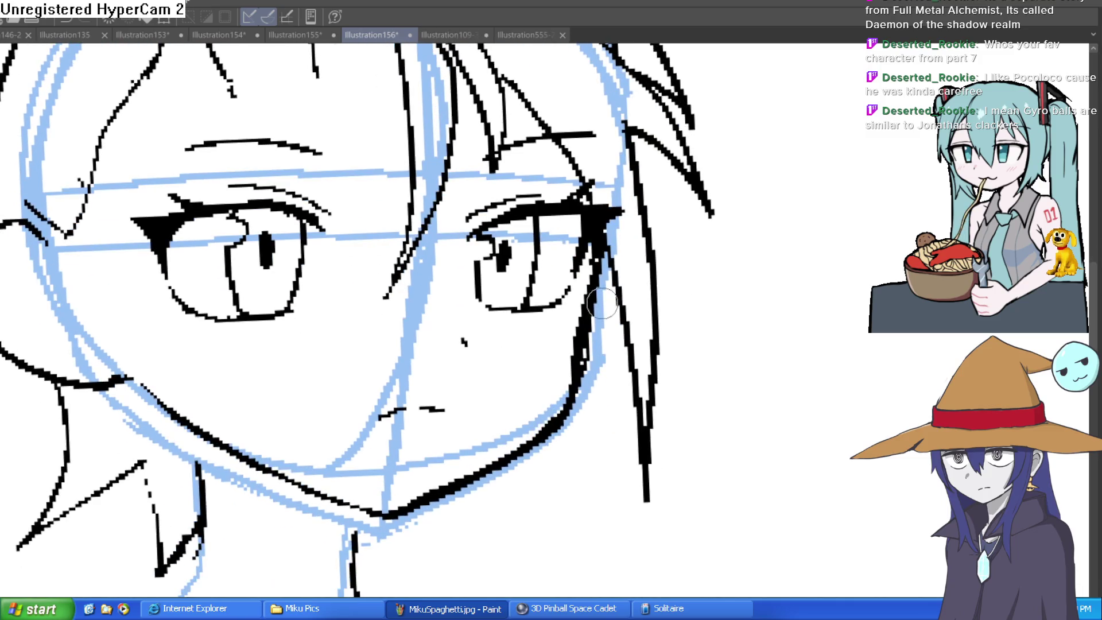
scroll(532, 370, "down", 5)
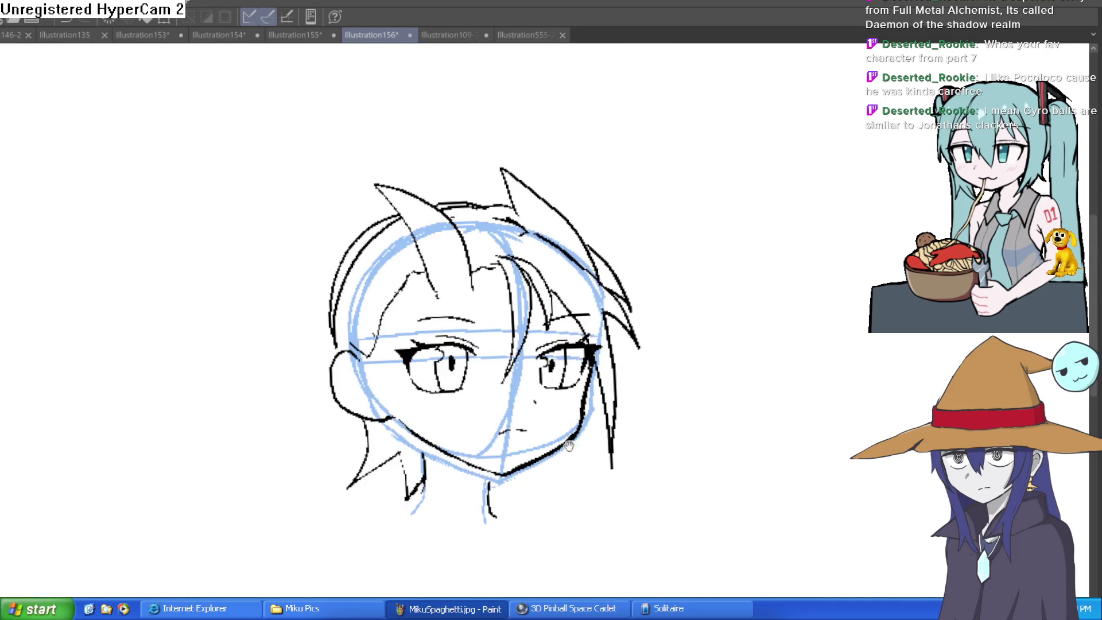
scroll(806, 324, "up", 1)
key("Delete")
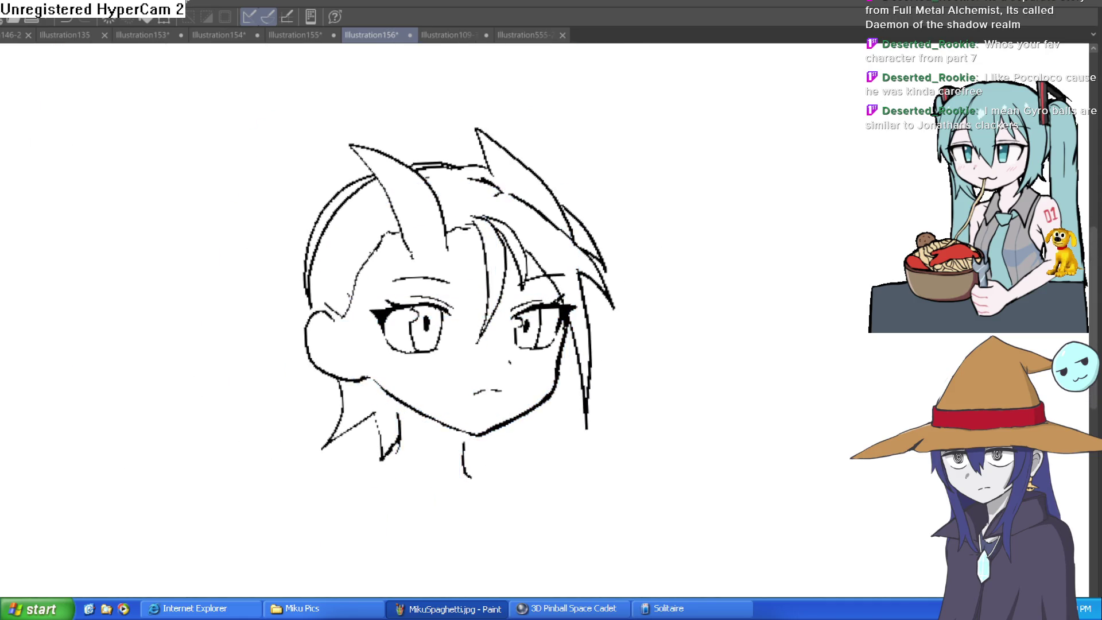
key("h")
key("h")
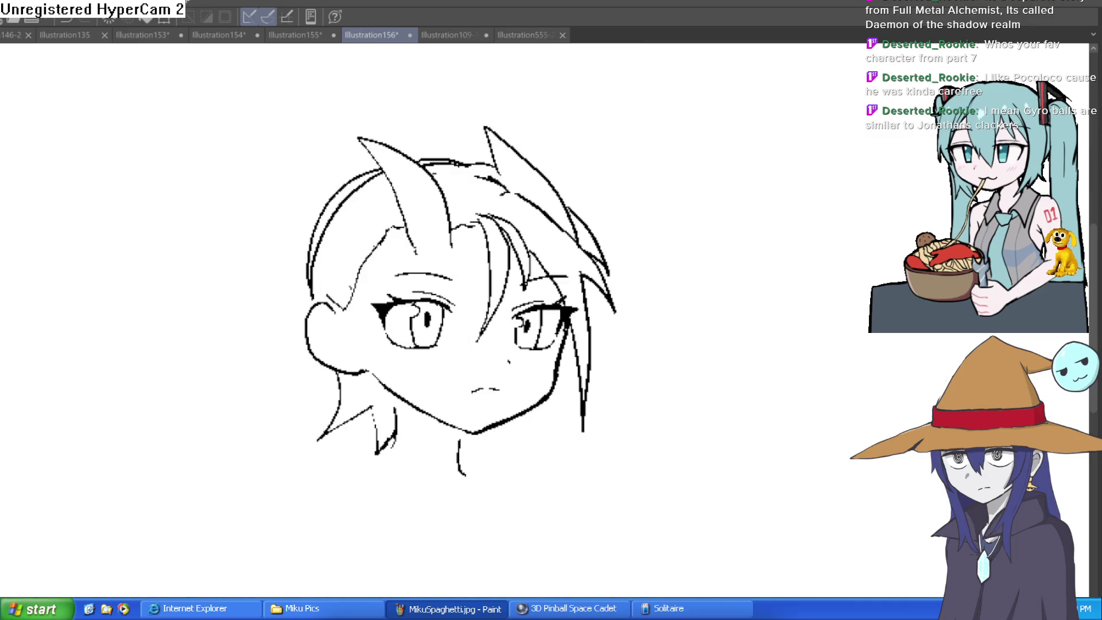
key("ctrl+z")
key("ctrl+z")
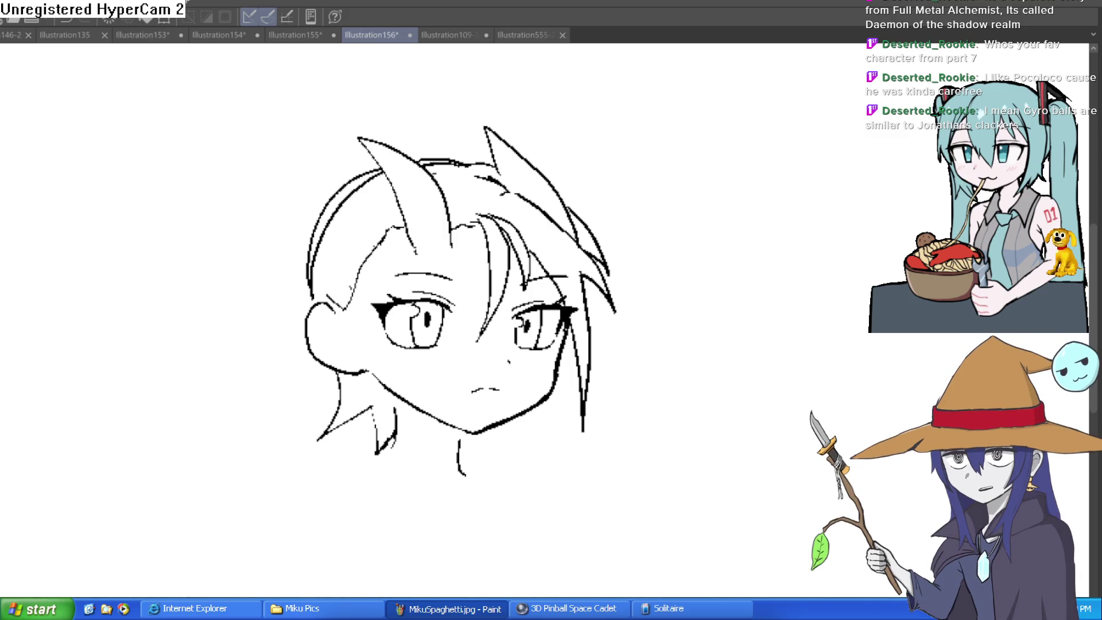
Step: Draw the left side of the neck and clean up where the jaw meets it
left_click_drag(677, 371, 671, 273)
scroll(402, 320, "up", 3)
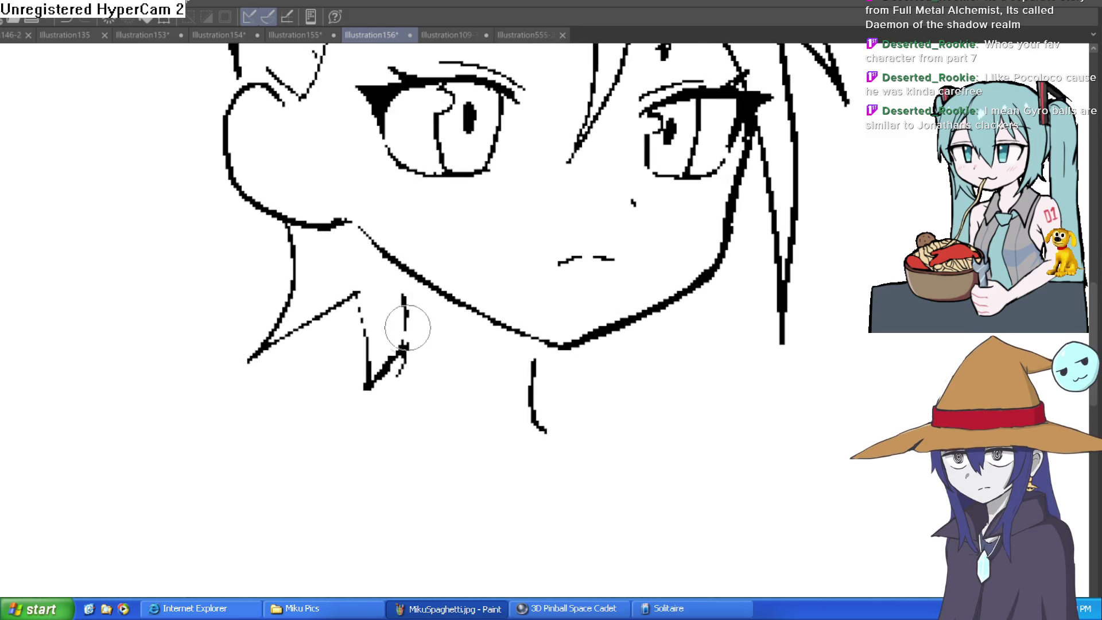
mouse_move(413, 269)
left_mouse_down()
mouse_move(406, 349)
mouse_move(393, 337)
left_mouse_up()
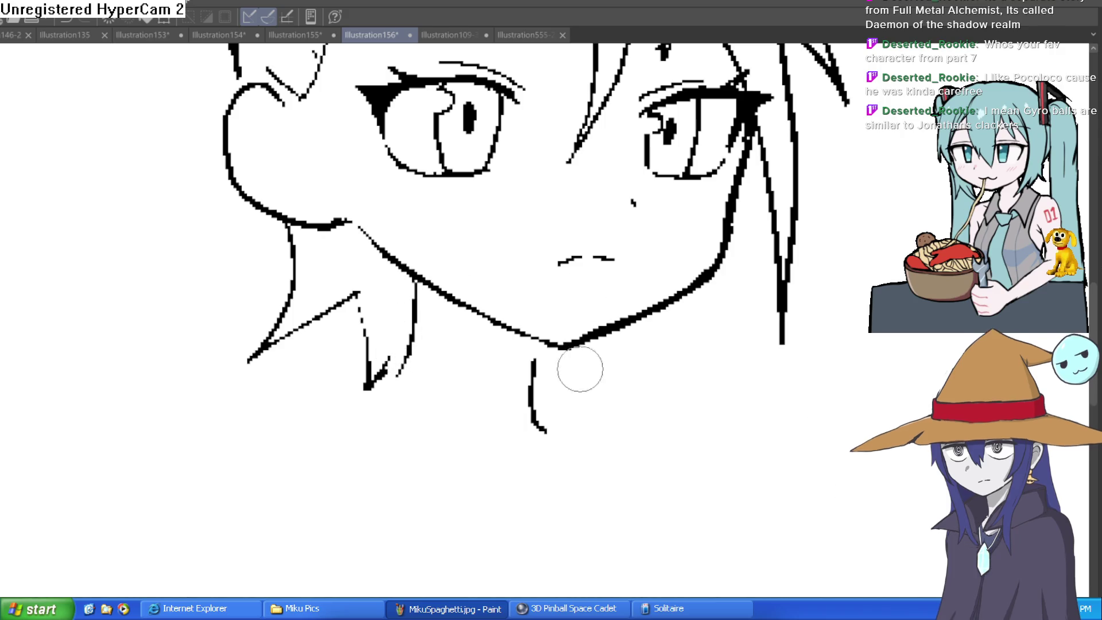
left_click(569, 317)
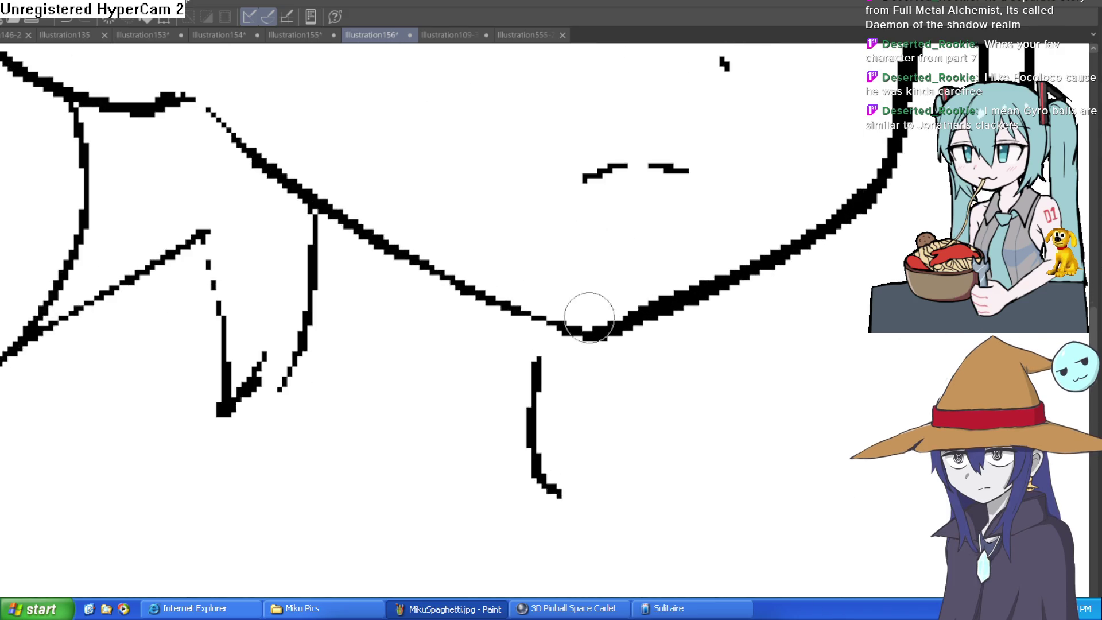
mouse_move(537, 352)
left_mouse_down()
mouse_move(554, 334)
mouse_move(551, 325)
mouse_move(533, 345)
mouse_move(539, 320)
left_mouse_up()
Step: Thicken the head's left outline down to the cheek
scroll(612, 308, "down", 2)
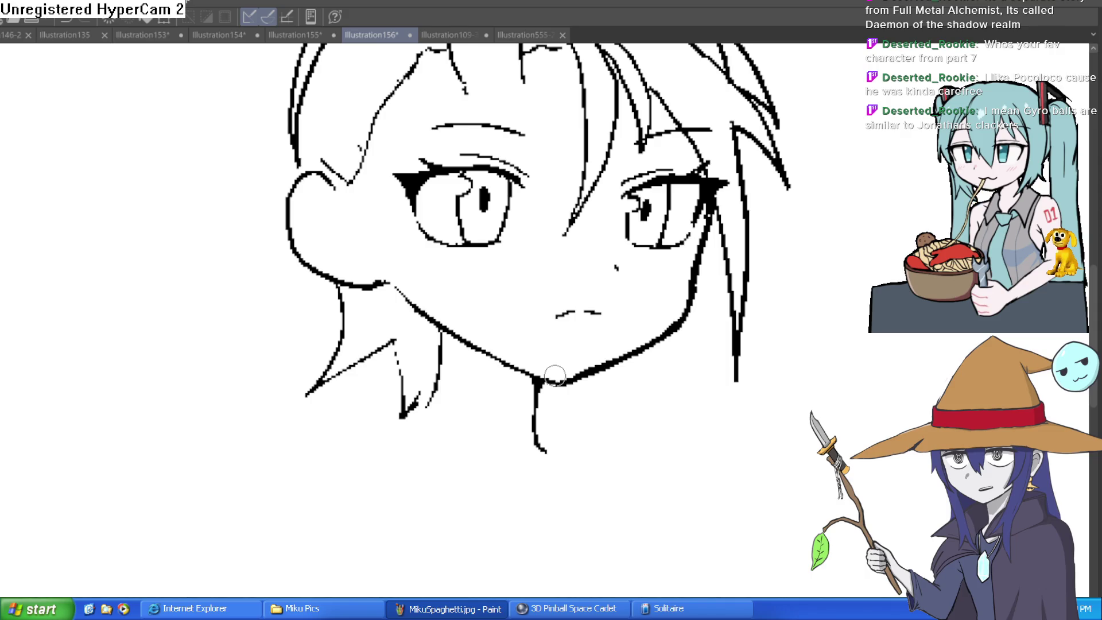
scroll(555, 376, "down", 5)
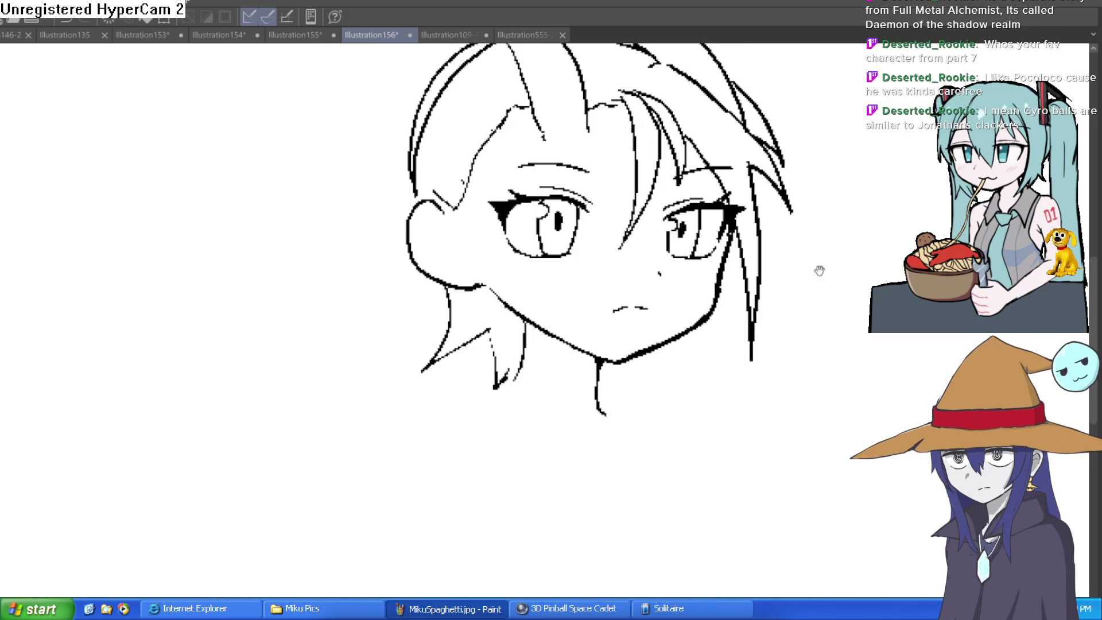
left_click_drag(670, 228, 654, 233)
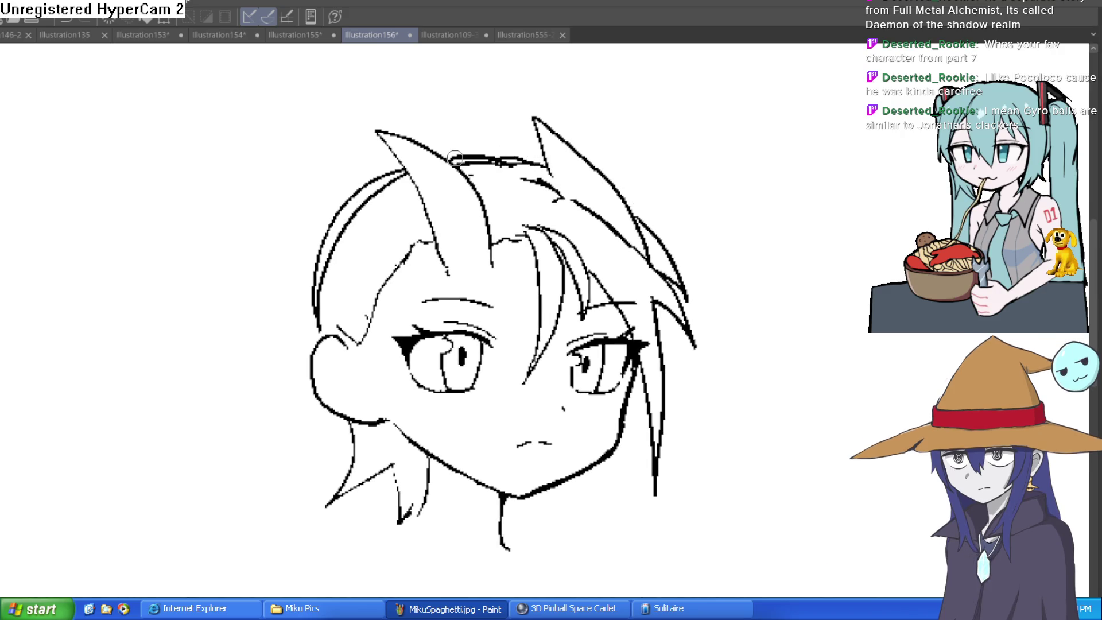
mouse_move(374, 184)
left_mouse_down()
mouse_move(323, 290)
mouse_move(319, 344)
left_mouse_up()
mouse_move(317, 259)
left_mouse_down()
mouse_move(341, 208)
mouse_move(342, 252)
mouse_move(321, 299)
mouse_move(318, 269)
mouse_move(344, 226)
mouse_move(330, 233)
mouse_move(394, 181)
mouse_move(353, 207)
mouse_move(461, 164)
mouse_move(527, 182)
left_mouse_up()
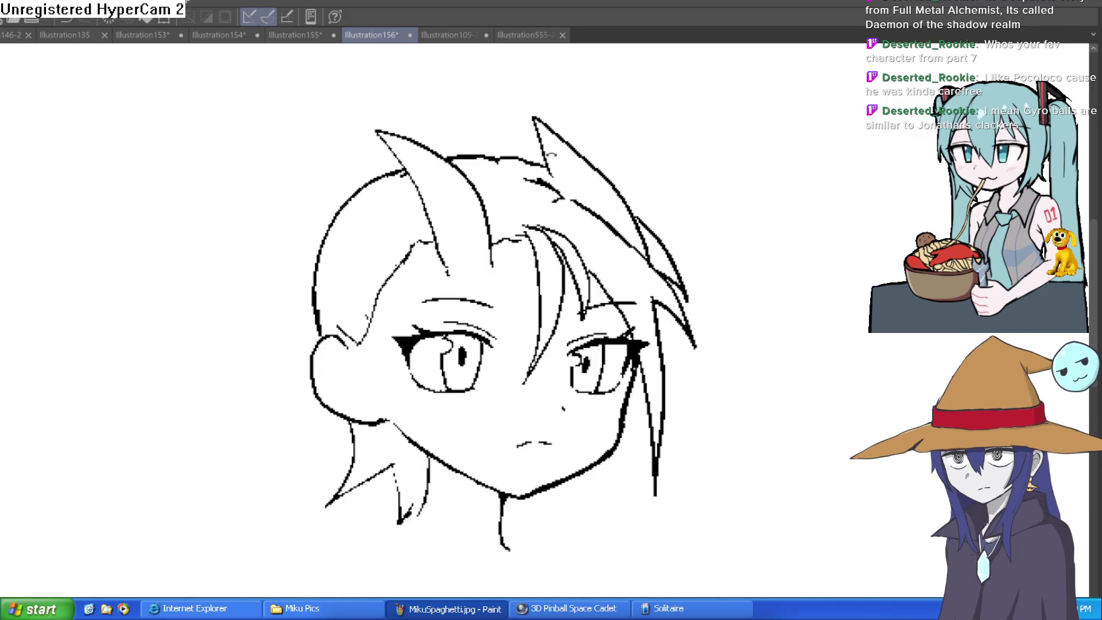
Step: Rotate the view and draw a long and two short hair strands on the left
key("asciicircum")
left_click(461, 185)
left_click(461, 185, "alt")
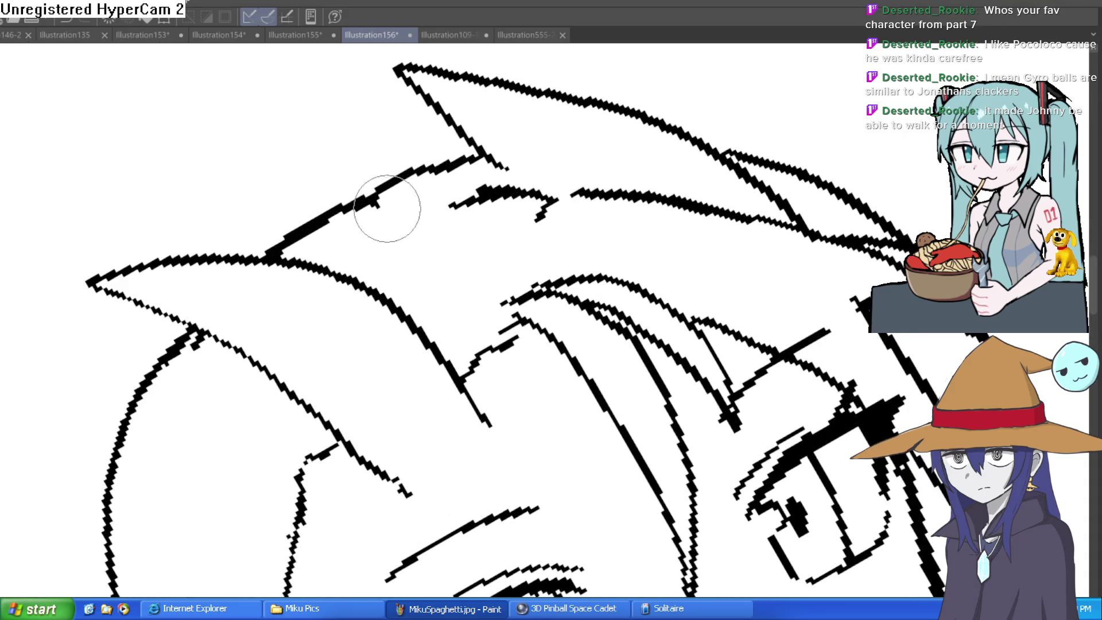
key("ctrl+0")
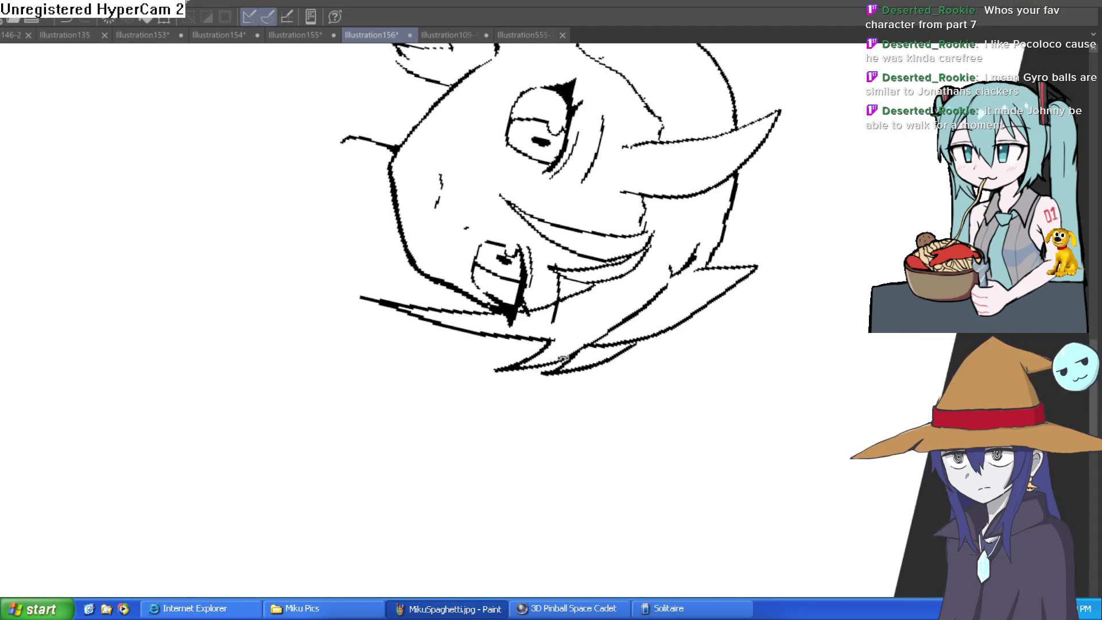
left_click_drag(555, 245, 589, 241)
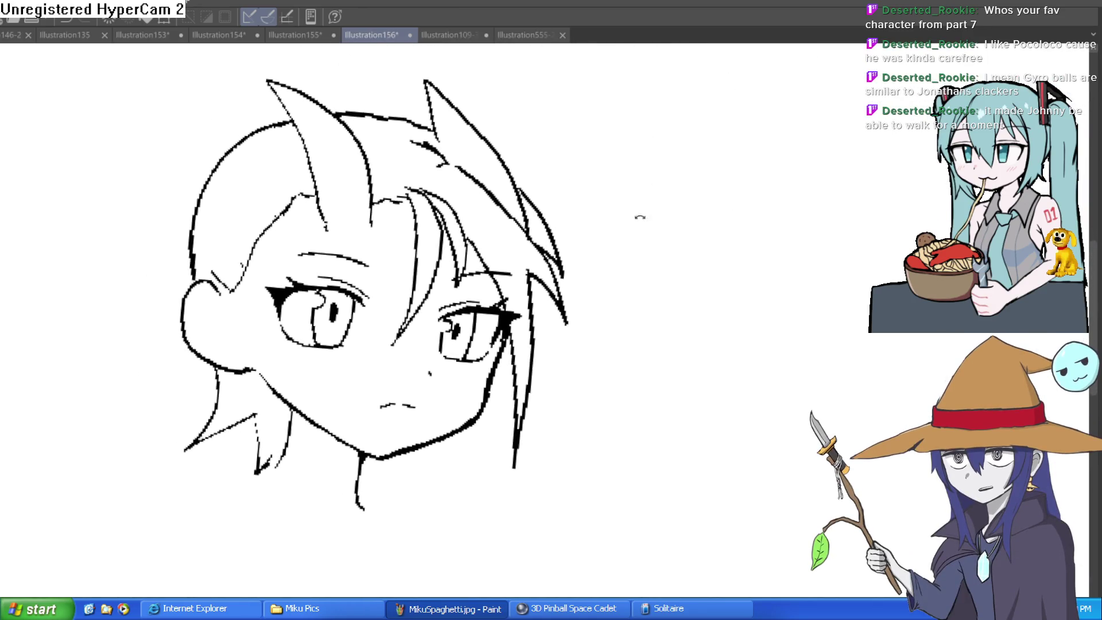
left_click_drag(640, 217, 602, 402)
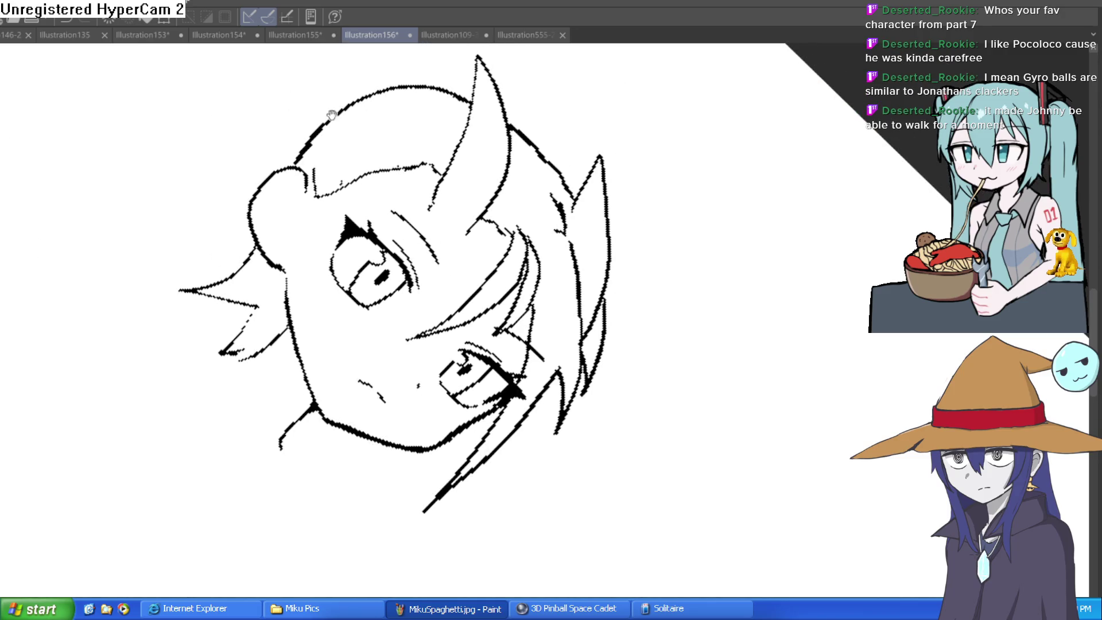
scroll(332, 113, "up", 4)
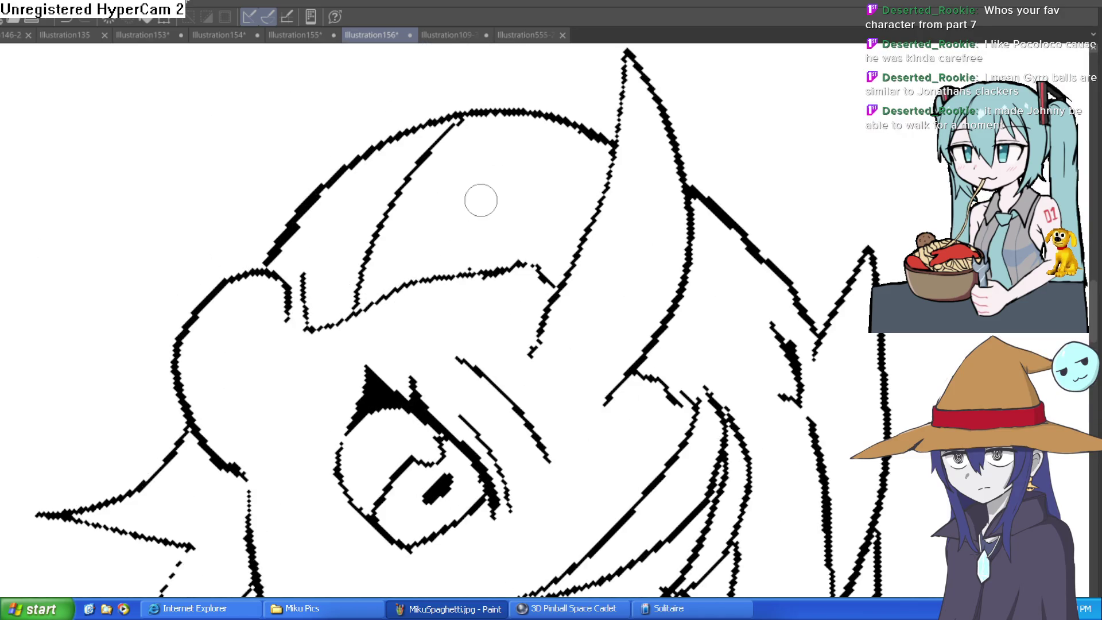
left_click_drag(492, 267, 467, 115)
left_click_drag(555, 281, 564, 123)
left_click_drag(307, 305, 396, 144)
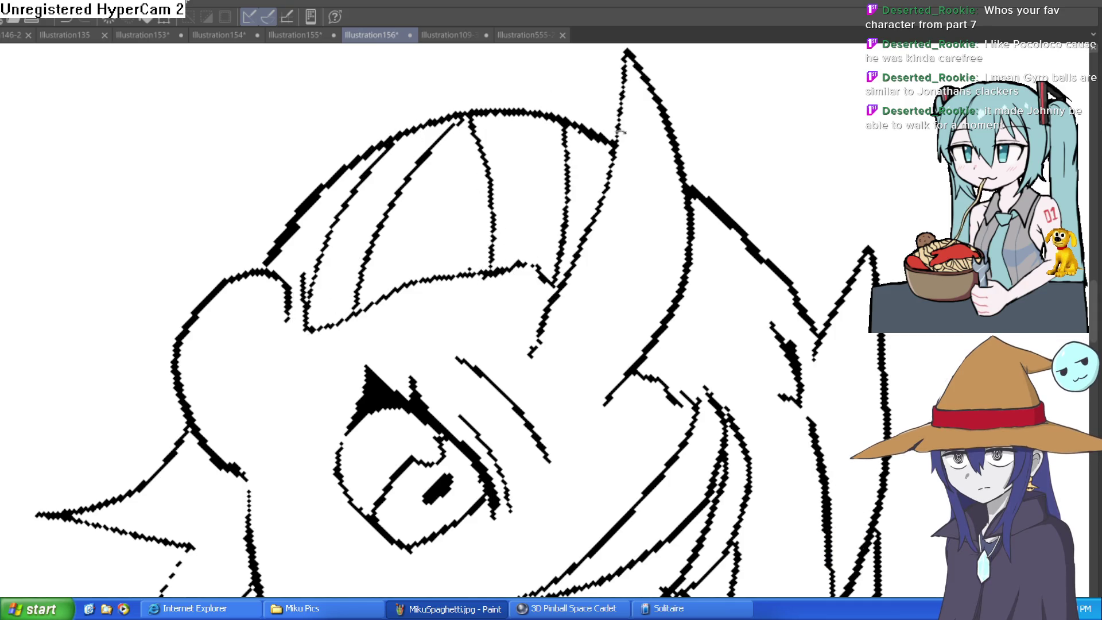
Step: Redraw the left hair contour and the top hair outline as one smooth line
key("ctrl+at")
mouse_move(350, 198)
left_mouse_down()
mouse_move(302, 253)
mouse_move(270, 330)
left_mouse_up()
key("ctrl+z")
mouse_move(350, 198)
left_mouse_down()
mouse_move(315, 216)
mouse_move(272, 322)
mouse_move(254, 229)
mouse_move(239, 563)
left_mouse_up()
key("ctrl+minus")
key("ctrl+minus")
key("ctrl+minus")
key("minus")
key("minus")
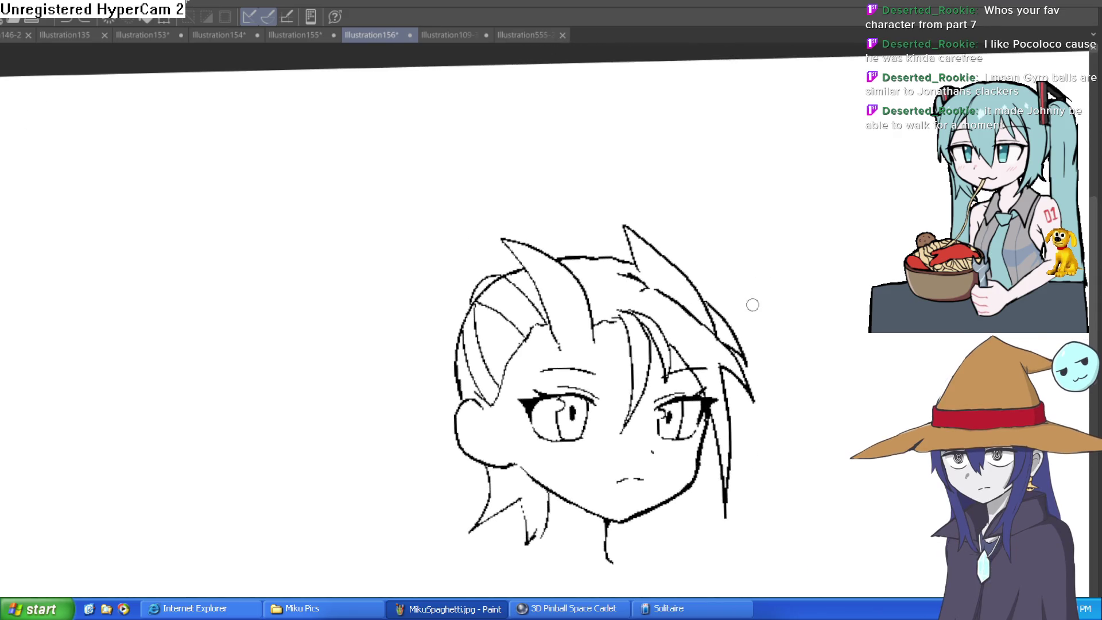
key("ctrl+plus")
key("ctrl+plus")
key("ctrl+plus")
mouse_move(637, 168)
left_mouse_down()
mouse_move(630, 152)
mouse_move(466, 133)
mouse_move(339, 189)
mouse_move(307, 241)
mouse_move(284, 402)
left_mouse_up()
key("ctrl+z")
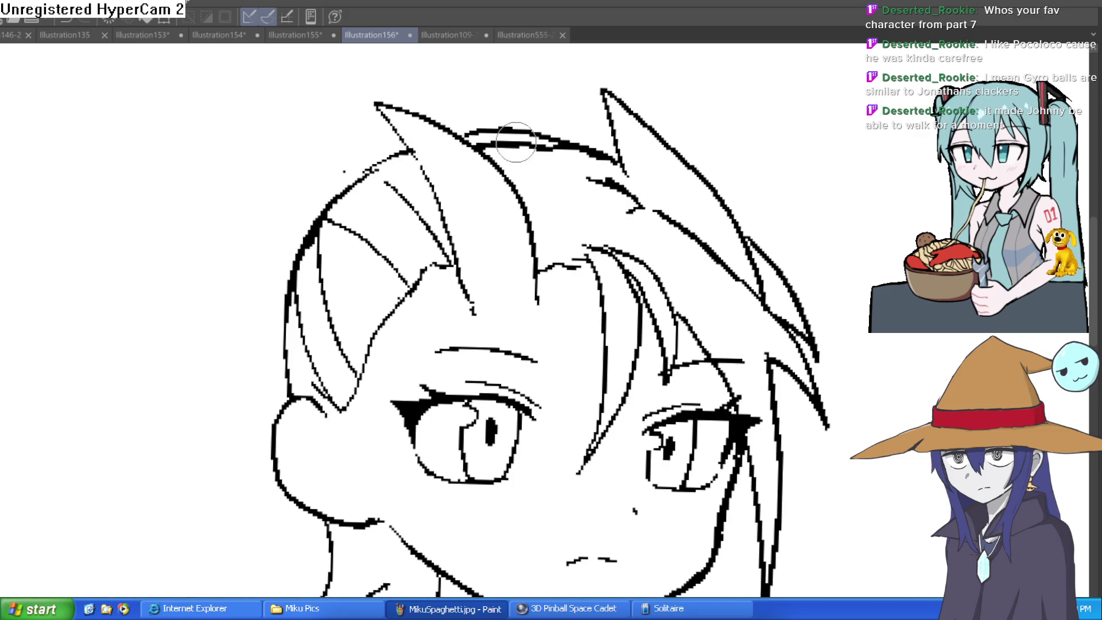
left_click_drag(485, 143, 580, 159)
Step: Lasso around the inked head and start a transform on it
scroll(709, 224, "down", 5)
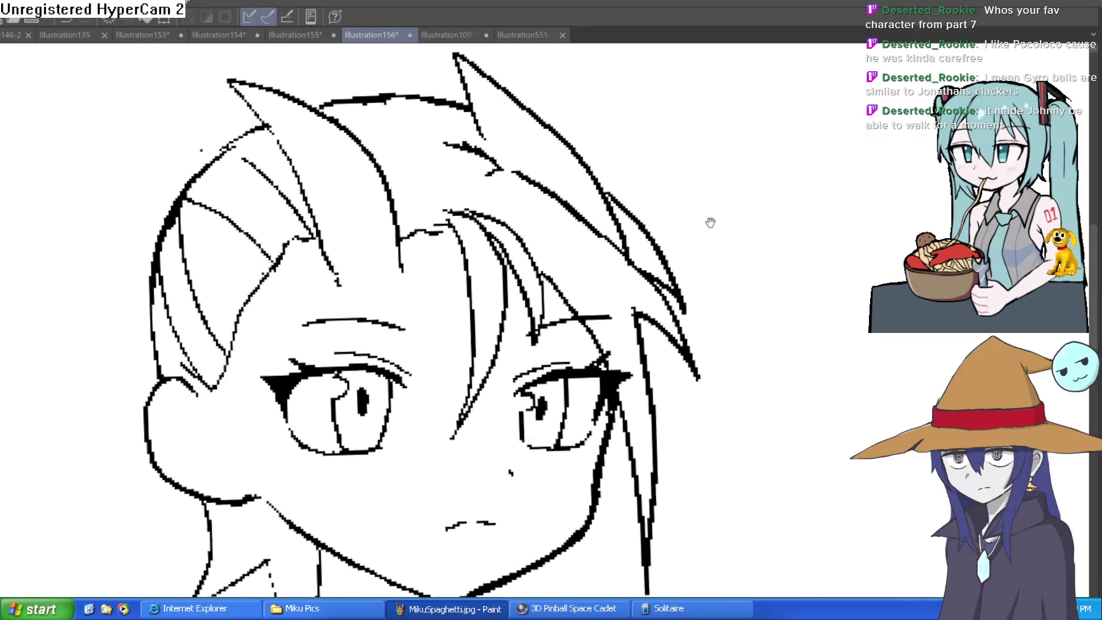
left_click_drag(675, 282, 669, 310)
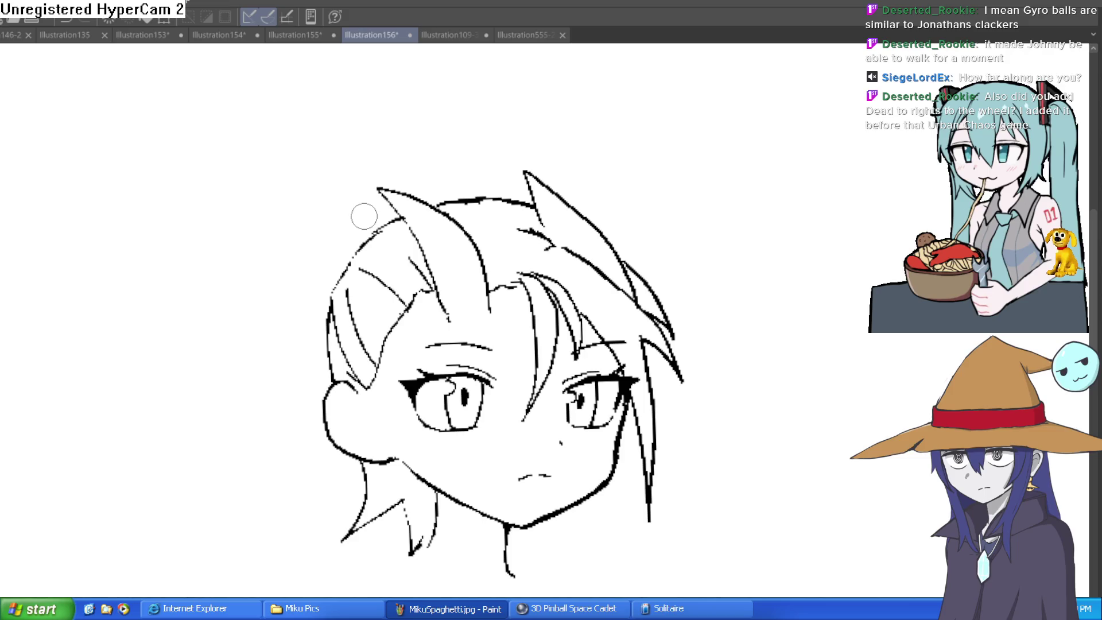
left_click_drag(677, 347, 634, 164)
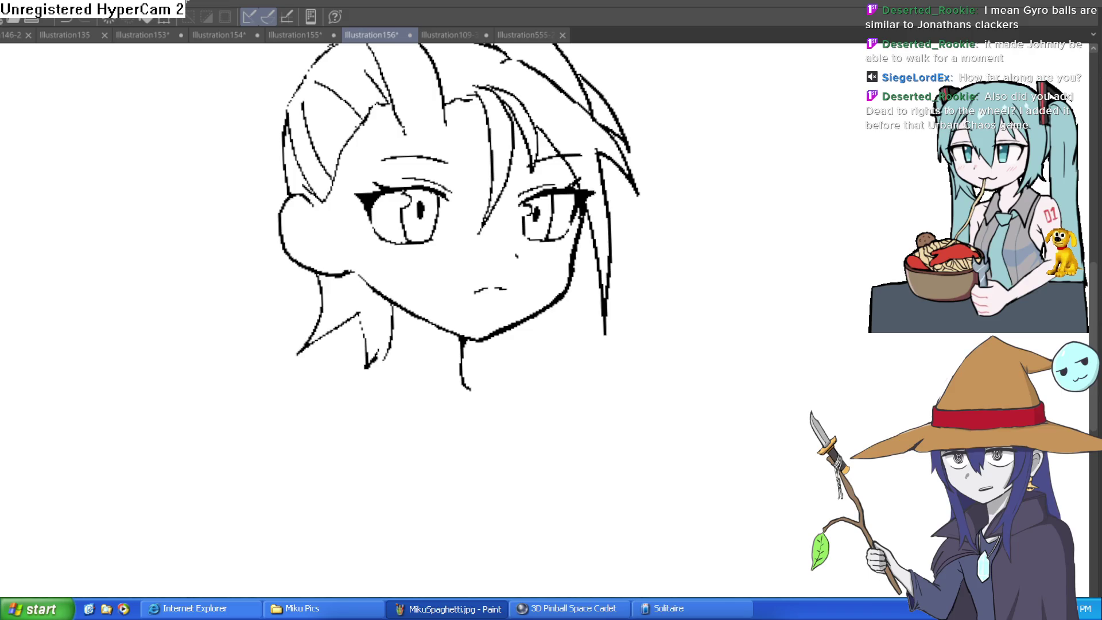
left_click(602, 235)
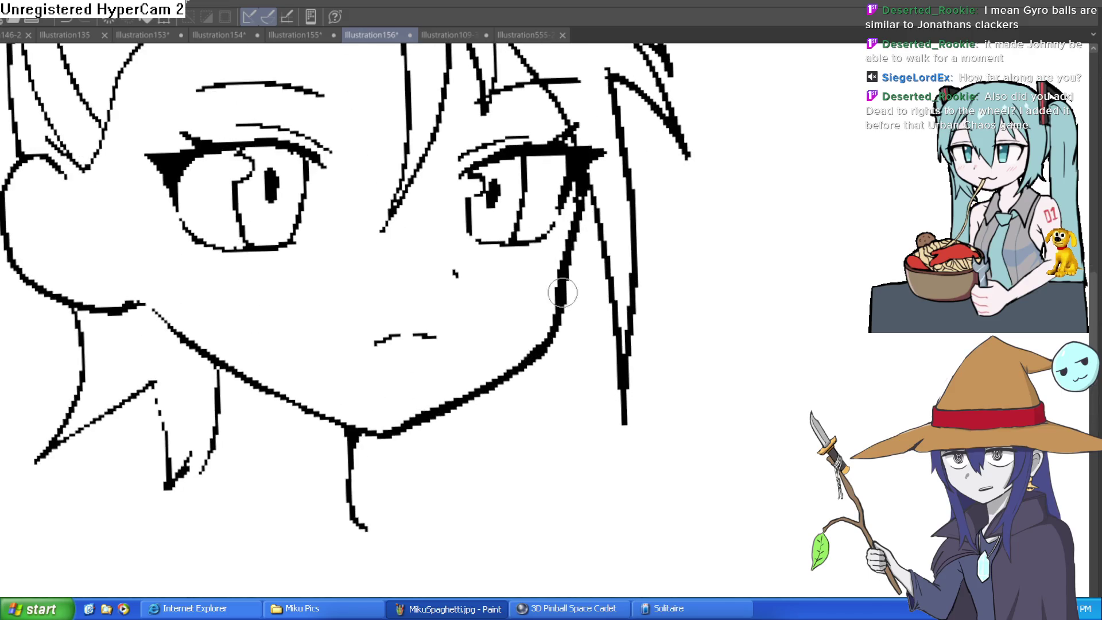
scroll(492, 350, "down", 5)
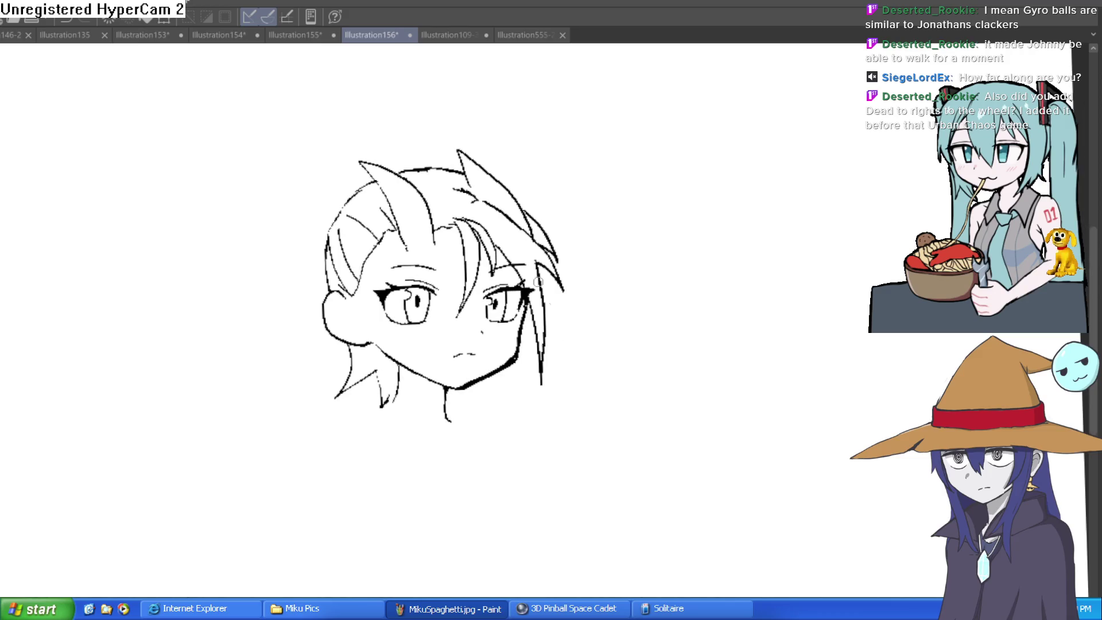
mouse_move(612, 159)
left_mouse_down()
mouse_move(600, 161)
mouse_move(543, 402)
mouse_move(512, 274)
left_mouse_up()
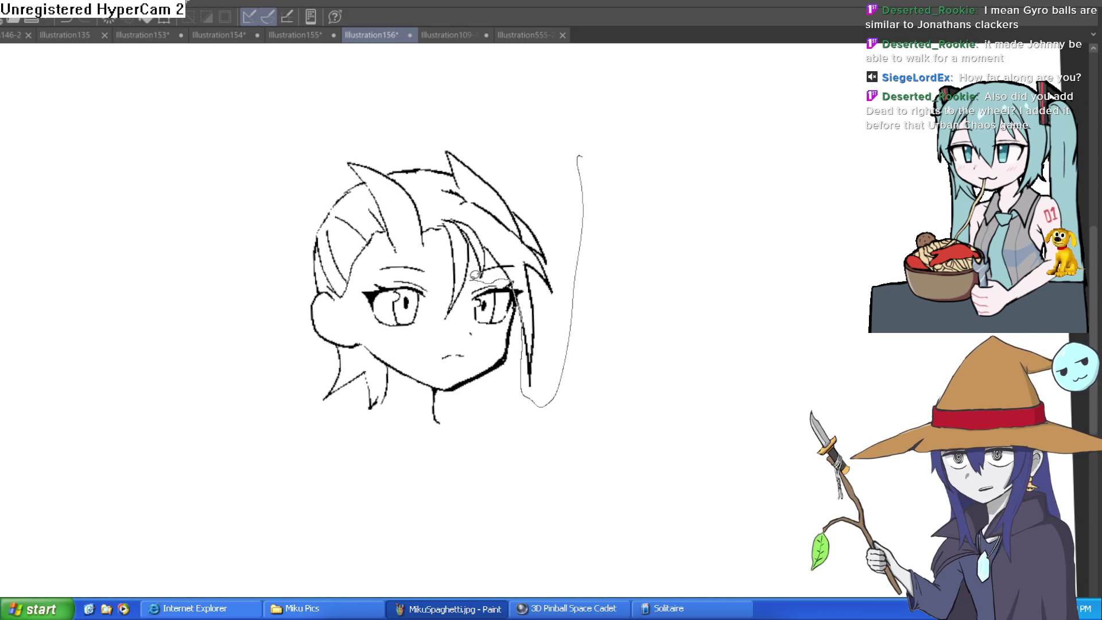
mouse_move(355, 285)
left_mouse_down()
mouse_move(337, 289)
mouse_move(374, 106)
mouse_move(575, 154)
left_mouse_up()
key("ctrl+t")
Step: Move the head up about 25 px, apply it, and redraw the hair strand beside the right eye
mouse_move(492, 245)
left_mouse_down()
mouse_move(493, 230)
mouse_move(514, 226)
mouse_move(519, 243)
left_mouse_up()
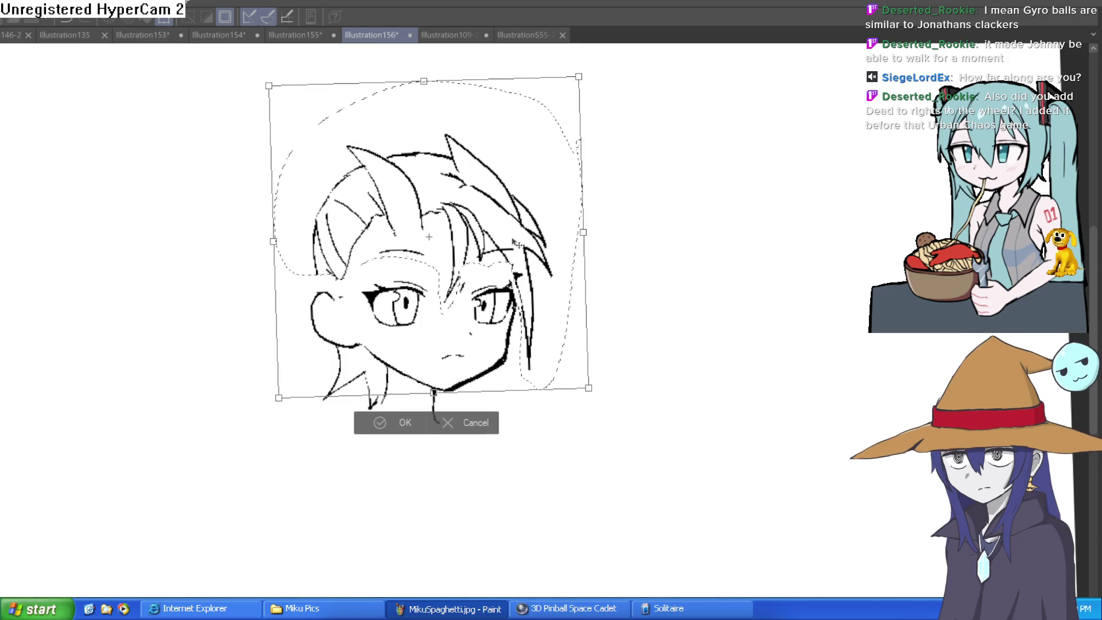
left_click(405, 423)
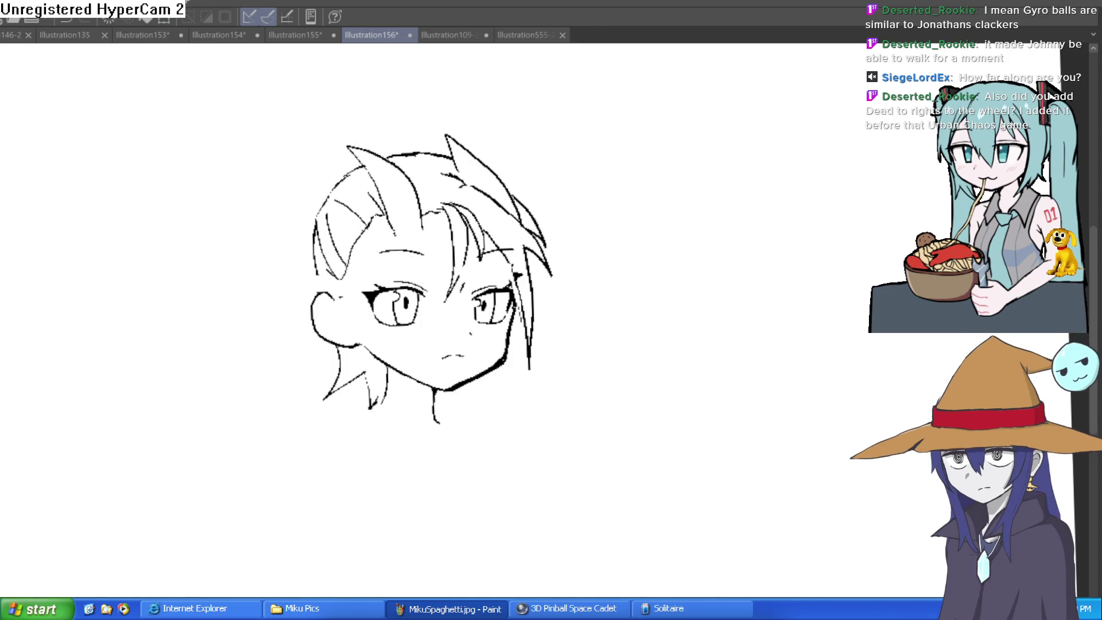
left_click(528, 155)
mouse_move(519, 261)
left_mouse_down()
mouse_move(511, 333)
mouse_move(519, 285)
left_mouse_up()
key("ctrl+z")
left_click_drag(519, 355, 534, 305)
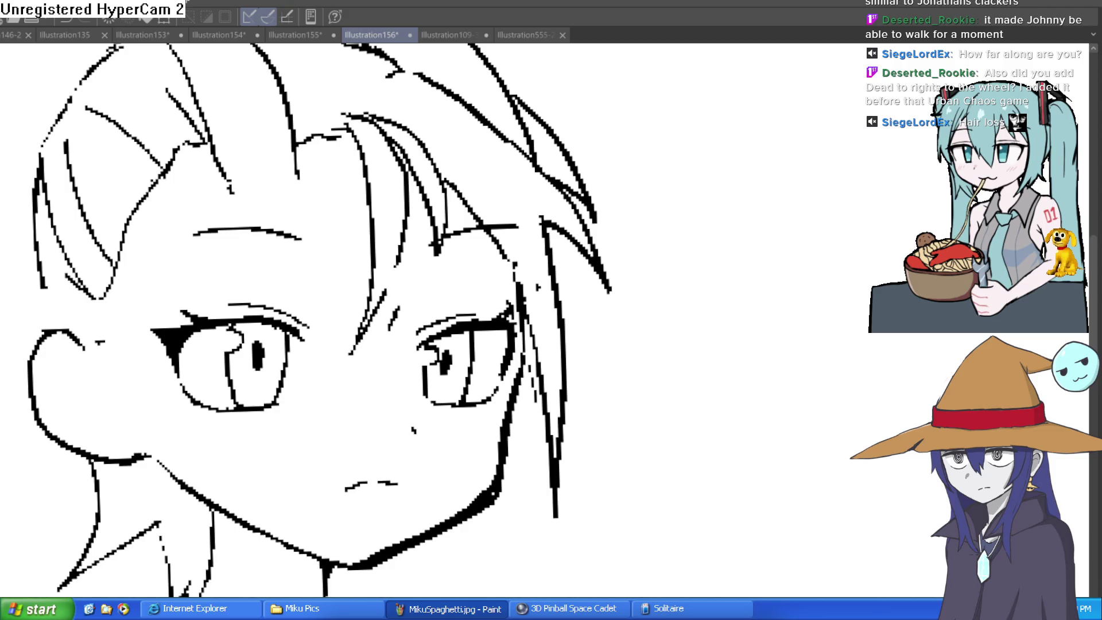
Step: Flip the canvas and nudge the far-side eye up and left with a transform
left_click_drag(275, 217, 308, 224)
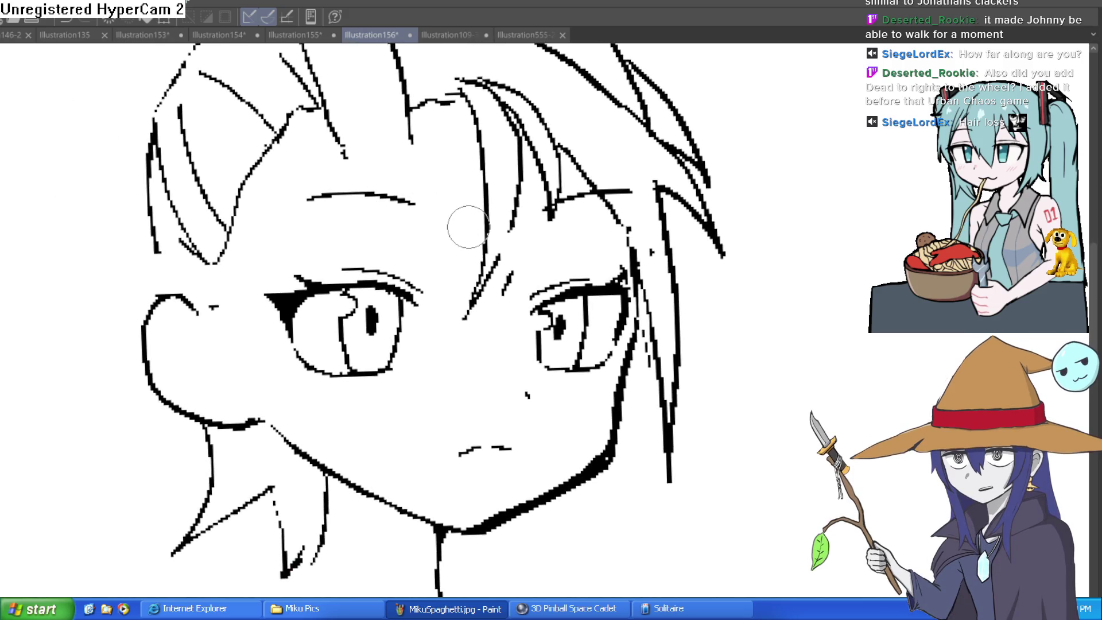
scroll(848, 279, "down", 3)
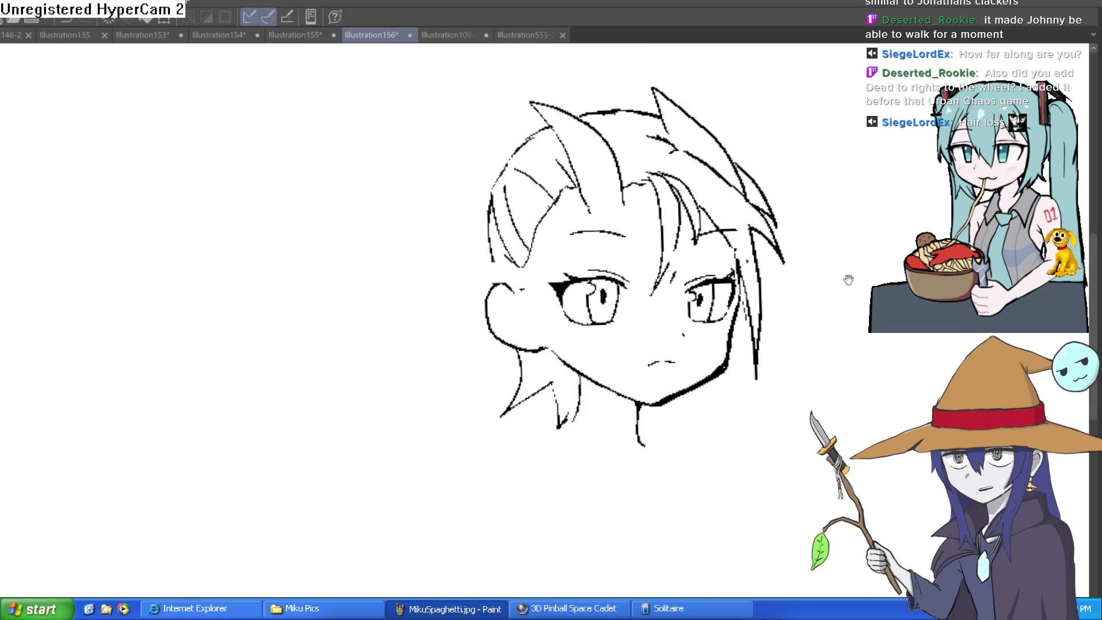
left_click_drag(848, 280, 769, 290)
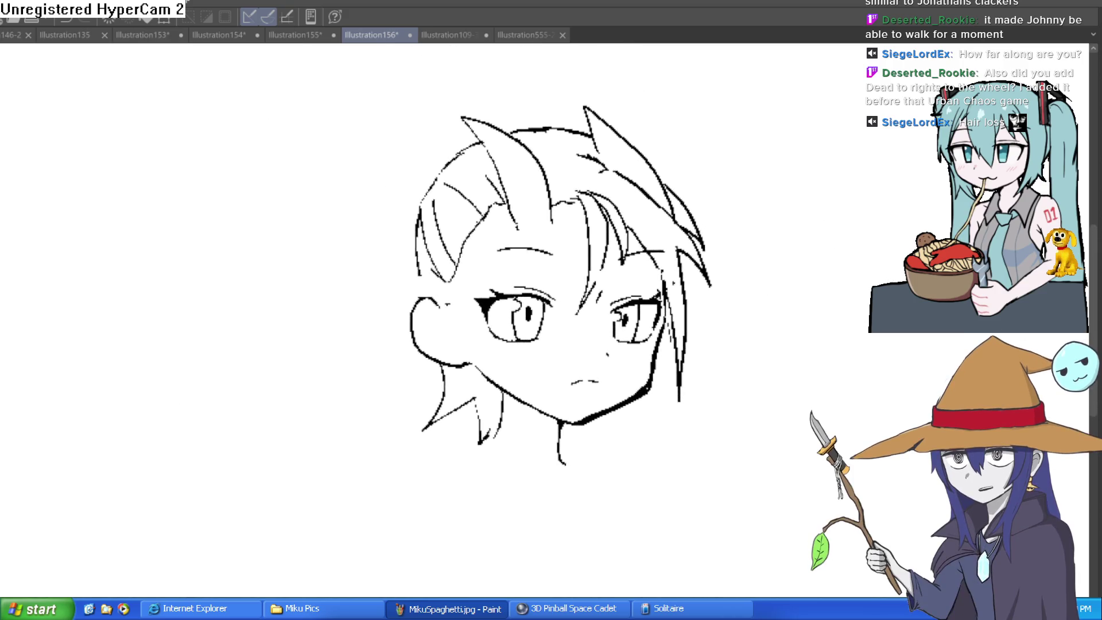
key("h")
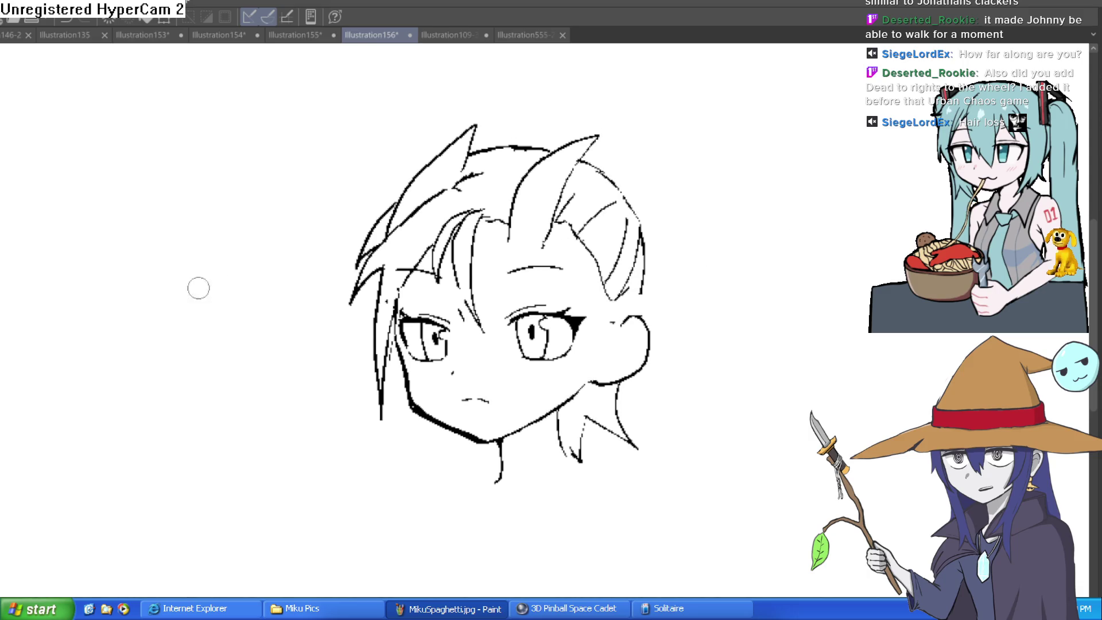
scroll(607, 296, "up", 3)
scroll(606, 297, "up", 2)
mouse_move(376, 247)
left_mouse_down()
mouse_move(389, 351)
mouse_move(292, 375)
mouse_move(258, 304)
mouse_move(256, 236)
mouse_move(375, 250)
mouse_move(366, 265)
left_mouse_up()
key("ctrl+t")
left_click_drag(378, 318, 375, 310)
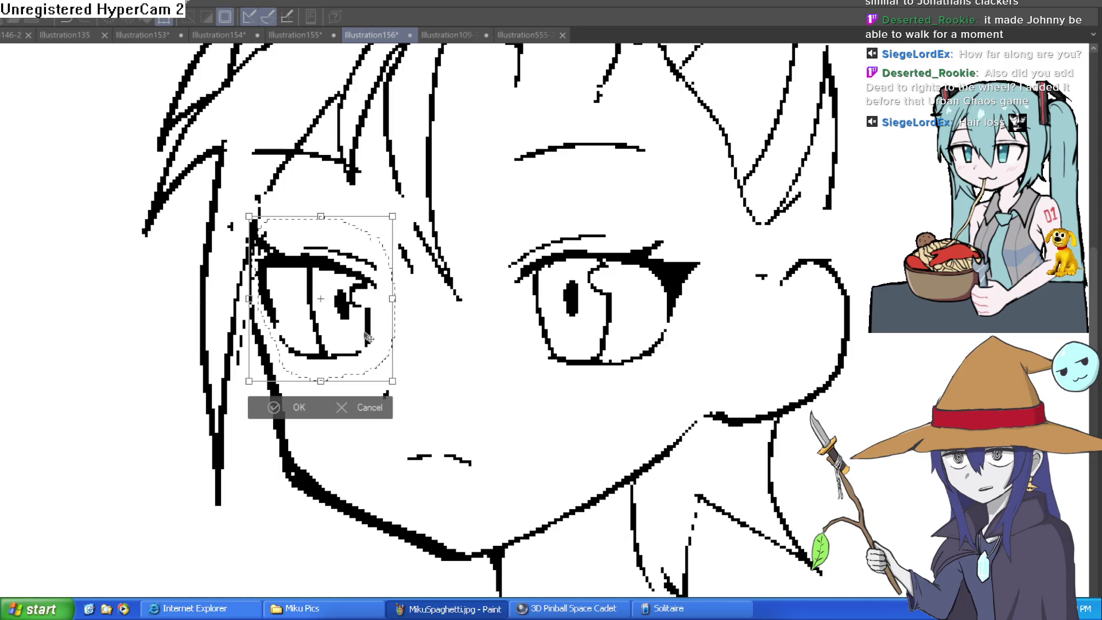
left_click(293, 409)
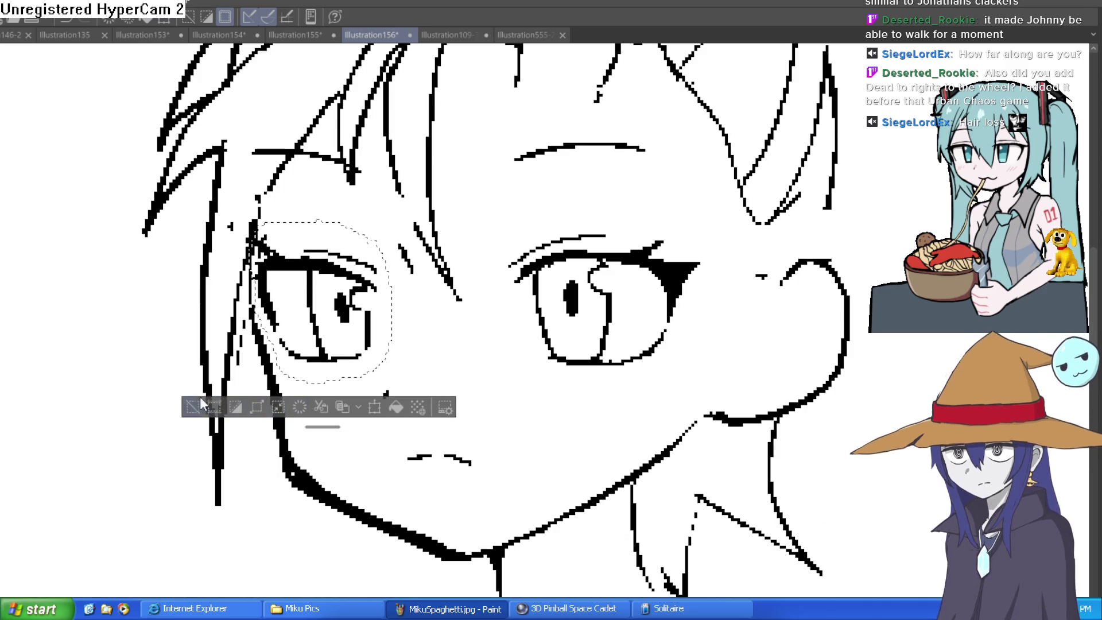
left_click(202, 403)
Step: Thicken the near eye's upper lid, then thin it back down
scroll(572, 387, "down", 5)
scroll(529, 383, "up", 1)
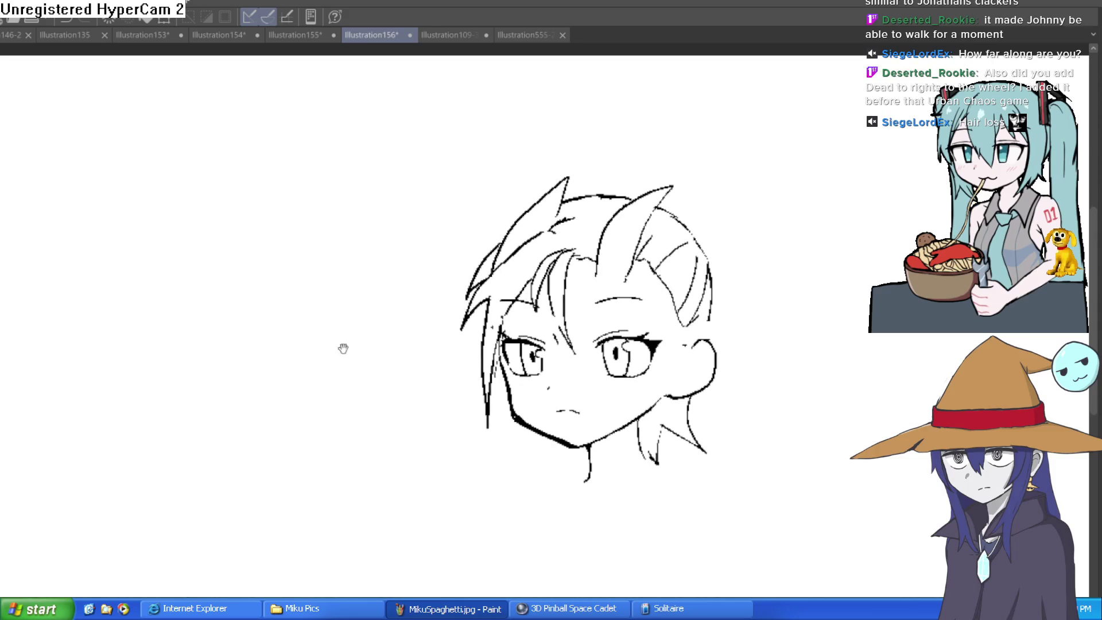
scroll(671, 372, "up", 5)
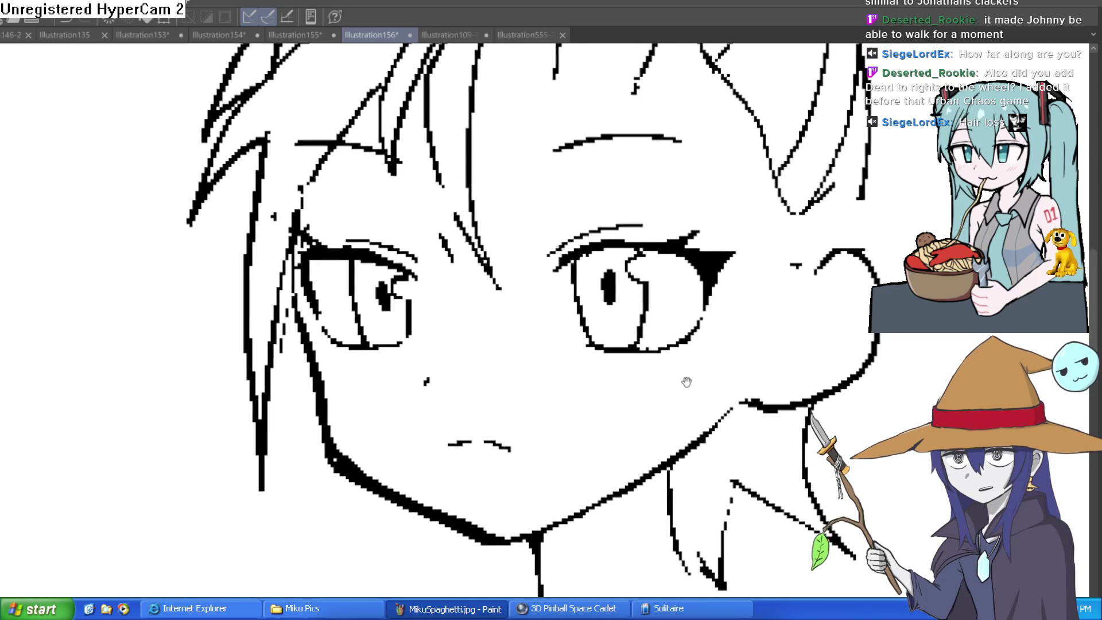
scroll(680, 370, "up", 3)
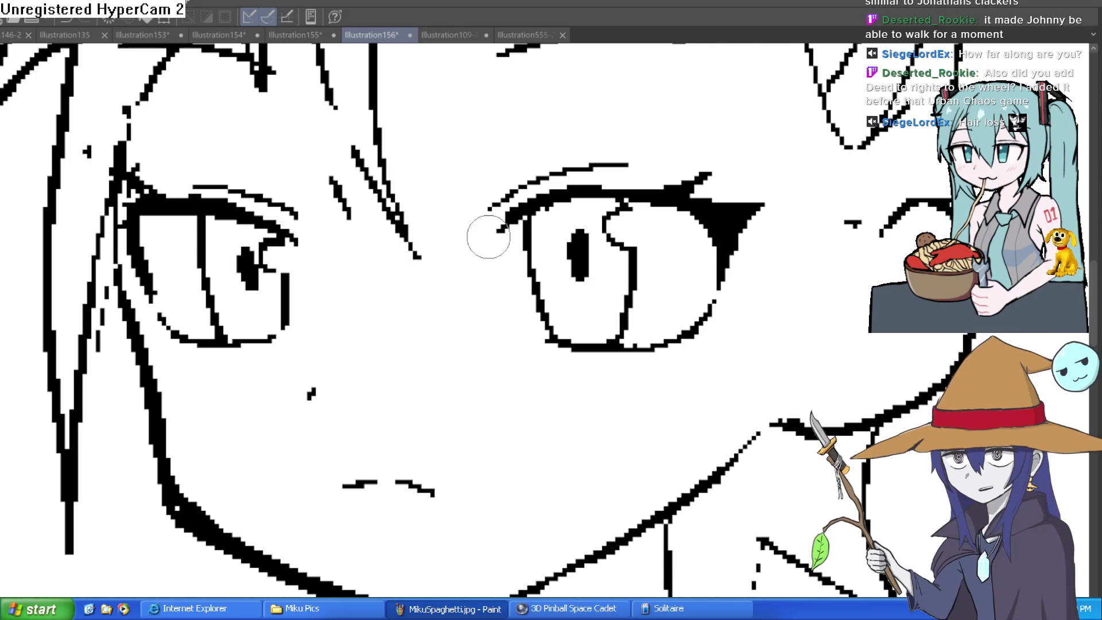
left_click_drag(505, 230, 591, 203)
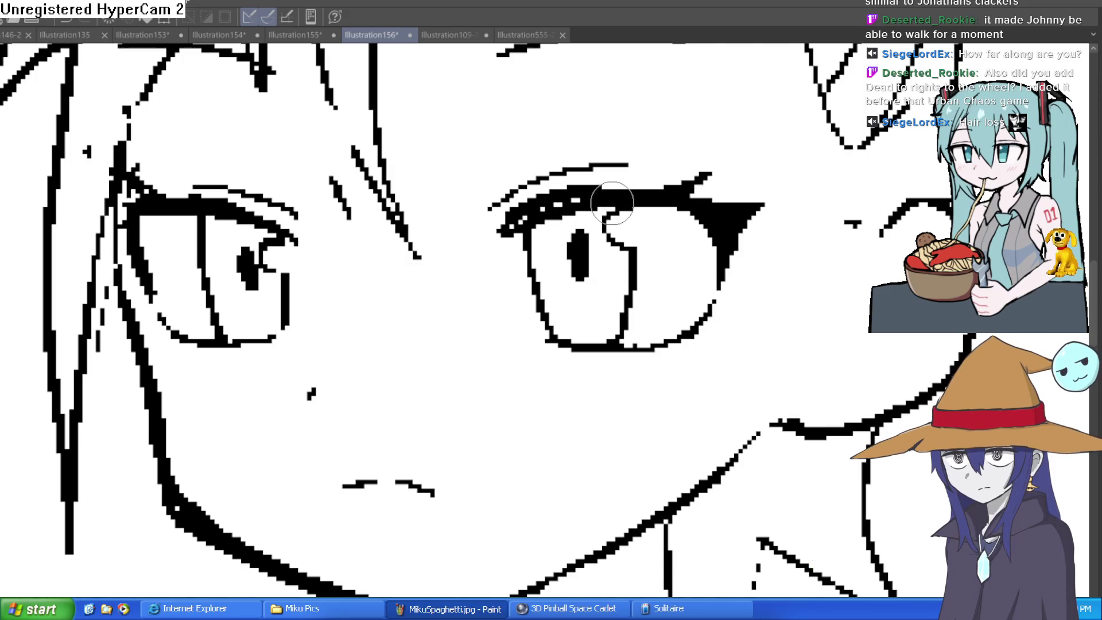
left_click_drag(619, 202, 504, 222)
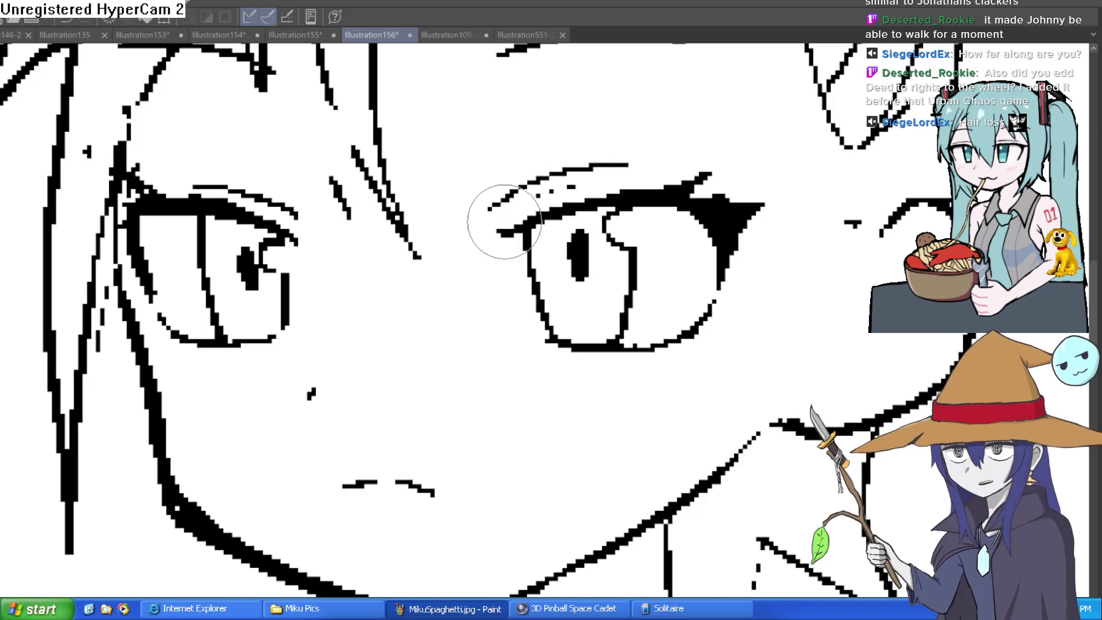
scroll(828, 207, "down", 5)
mouse_move(827, 256)
left_mouse_down()
mouse_move(750, 259)
mouse_move(752, 270)
left_mouse_up()
scroll(751, 259, "up", 5)
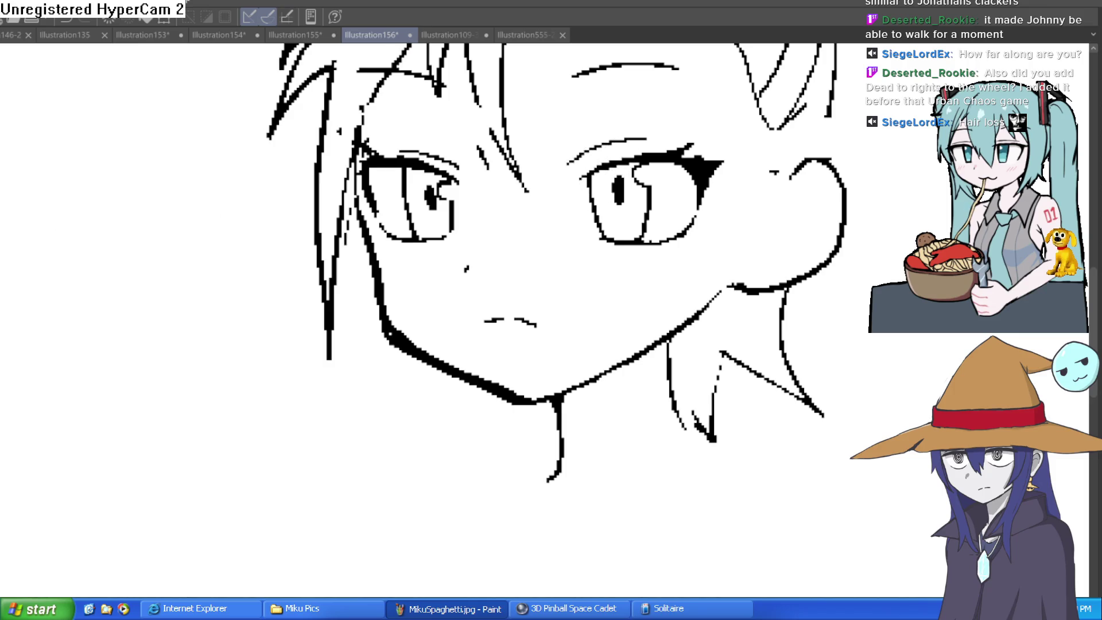
mouse_move(591, 233)
left_mouse_down()
mouse_move(549, 254)
mouse_move(552, 237)
left_mouse_up()
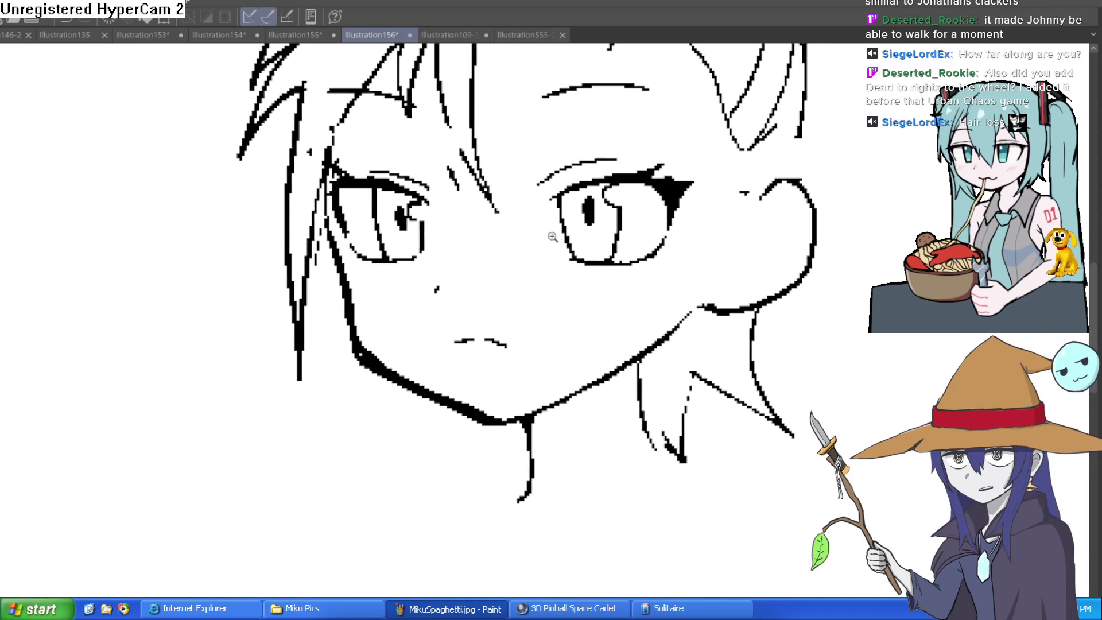
left_click(552, 236)
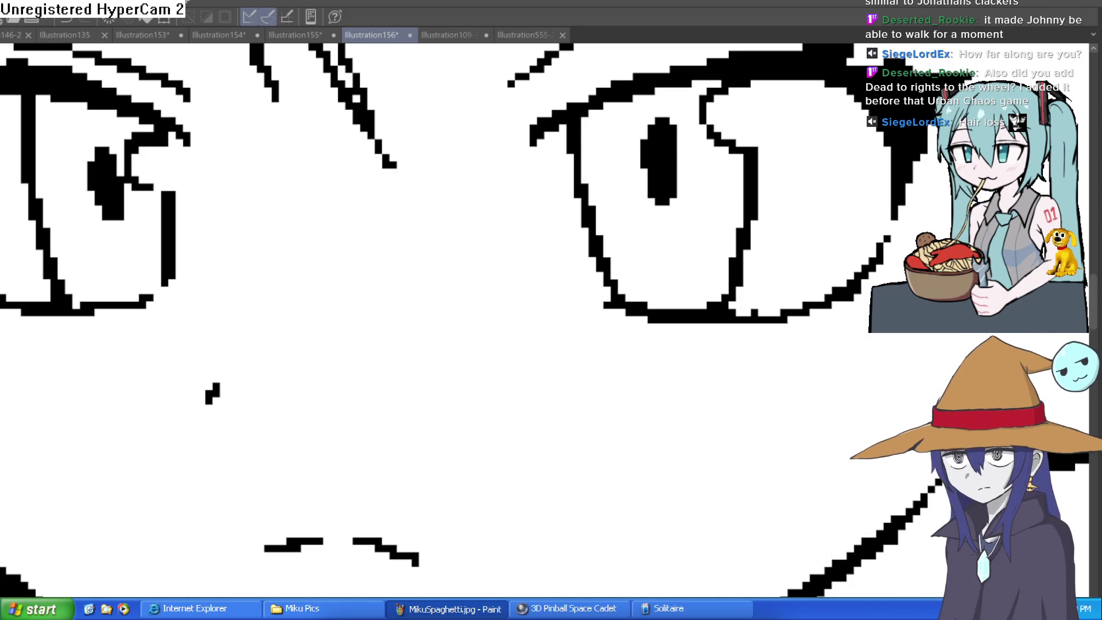
Step: Move the near eye's pupil lower, then nudge it back up slightly
mouse_move(689, 109)
left_mouse_down()
mouse_move(647, 221)
mouse_move(687, 110)
left_mouse_up()
key("ctrl+t")
left_click_drag(670, 200, 670, 215)
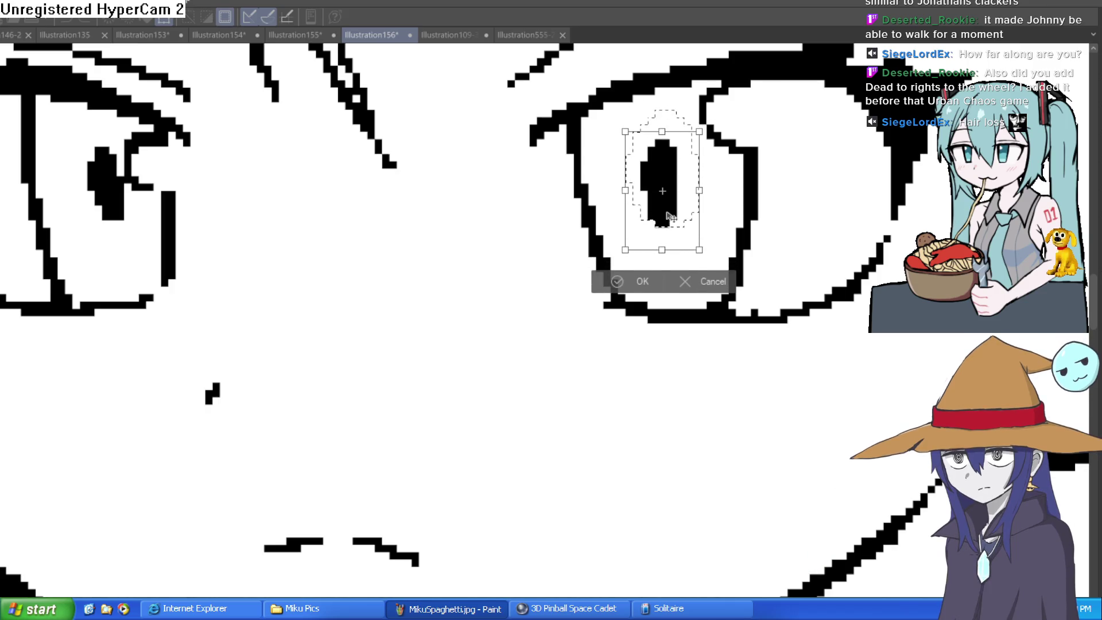
left_click(629, 281)
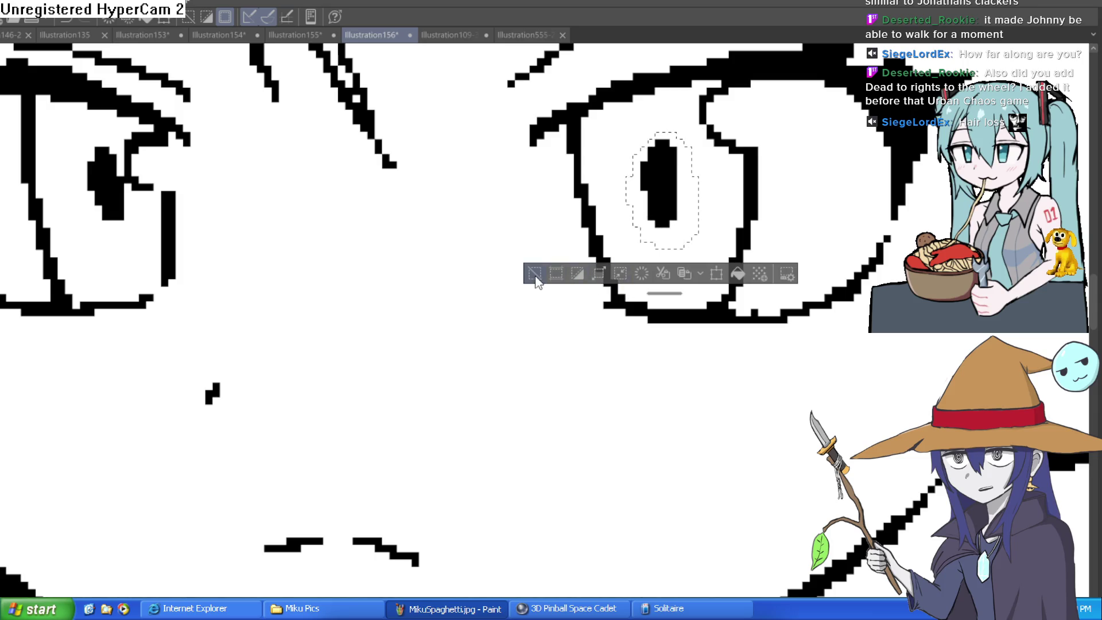
key("ctrl+d")
scroll(536, 281, "down", 5)
scroll(755, 212, "up", 6)
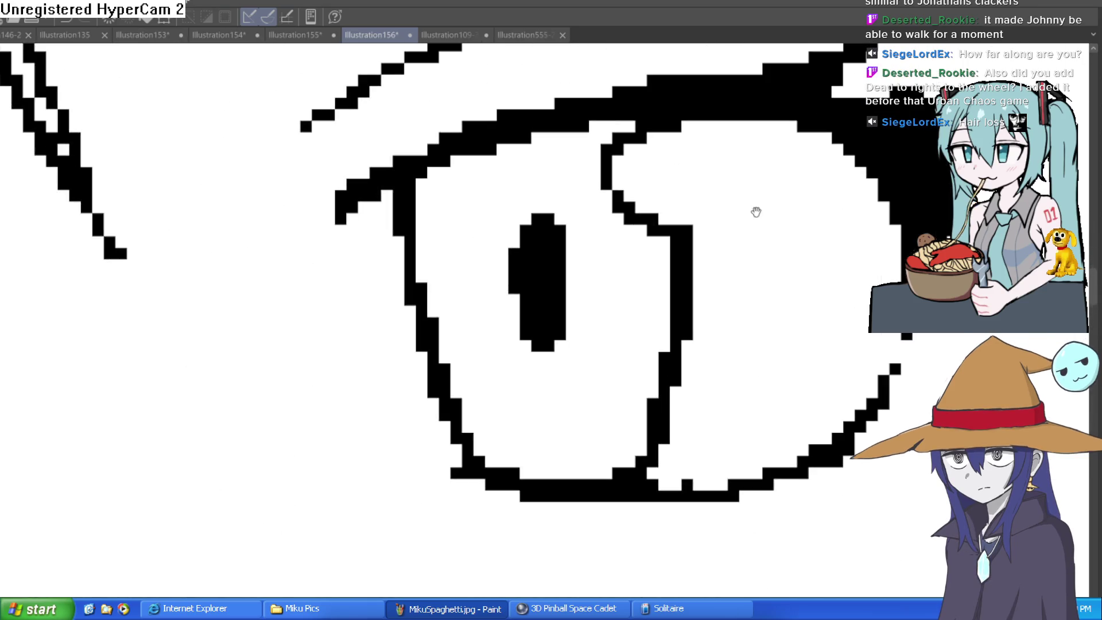
mouse_move(595, 263)
left_mouse_down()
mouse_move(533, 185)
mouse_move(593, 315)
mouse_move(585, 248)
left_mouse_up()
key("ctrl+t")
mouse_move(556, 339)
left_mouse_down()
mouse_move(549, 332)
mouse_move(553, 347)
left_mouse_up()
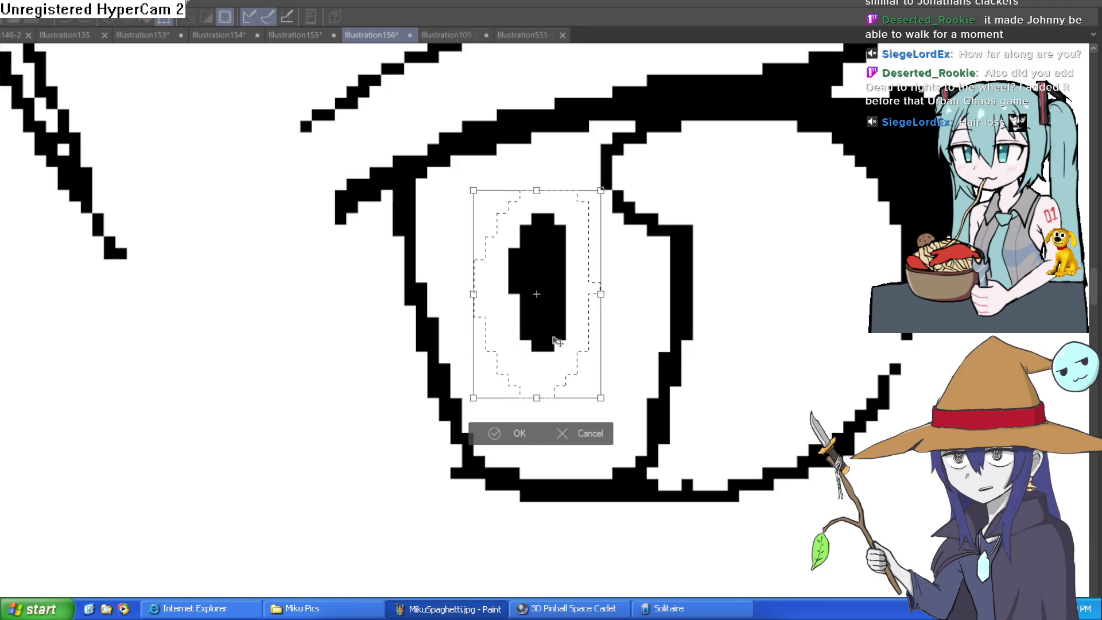
left_click(507, 434)
key("ctrl+d")
Step: Mirror the canvas to check the face, then flip it back to normal
scroll(629, 374, "down", 3)
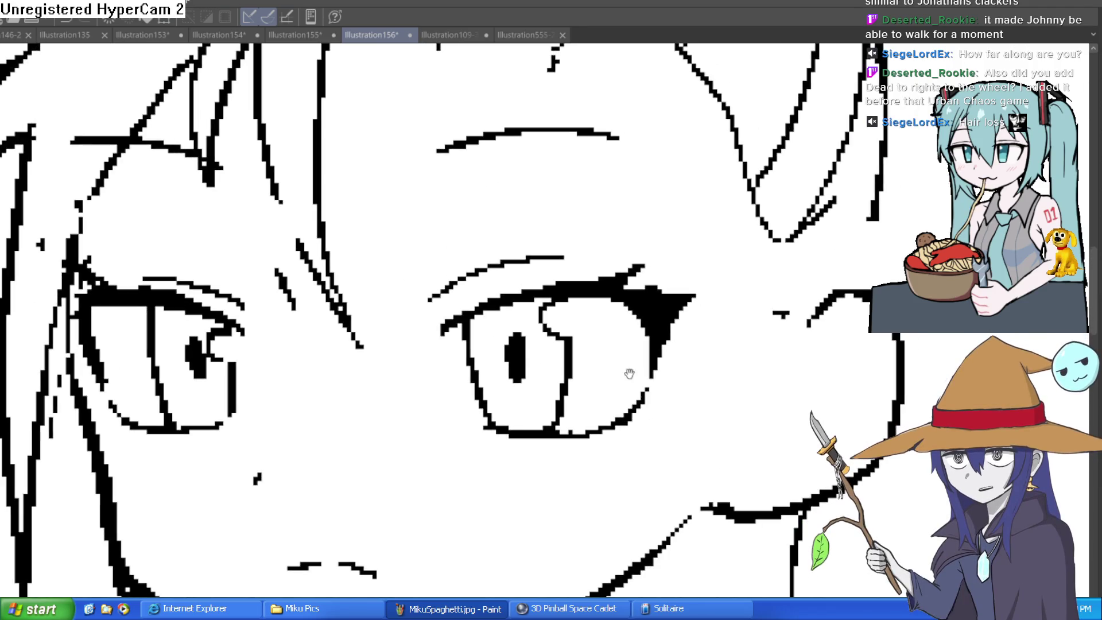
scroll(630, 374, "down", 5)
left_click_drag(713, 374, 708, 329)
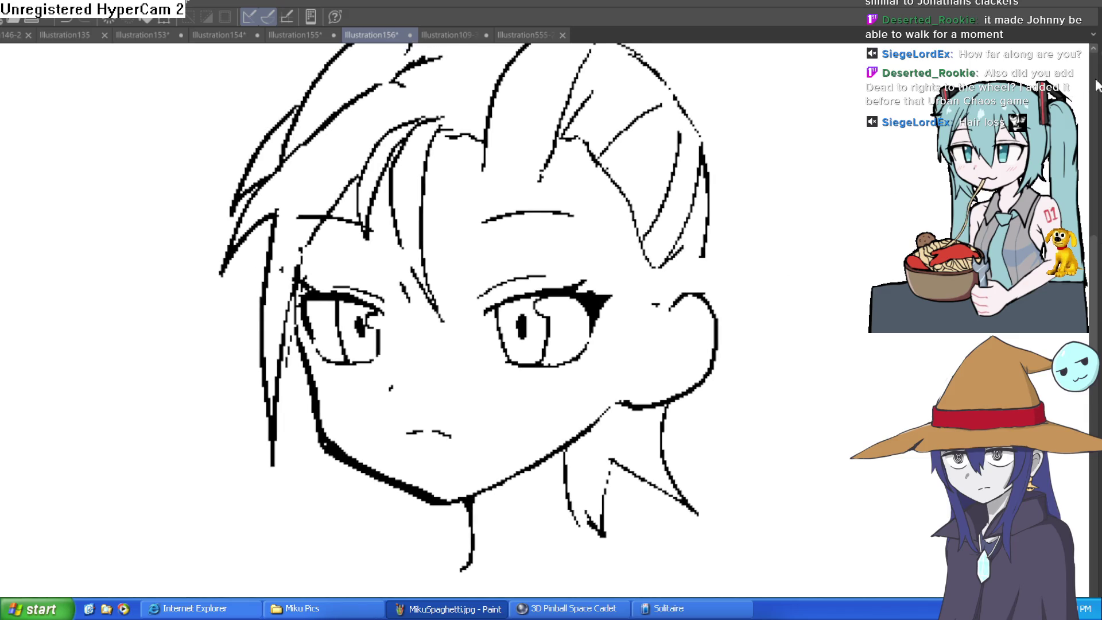
key("h")
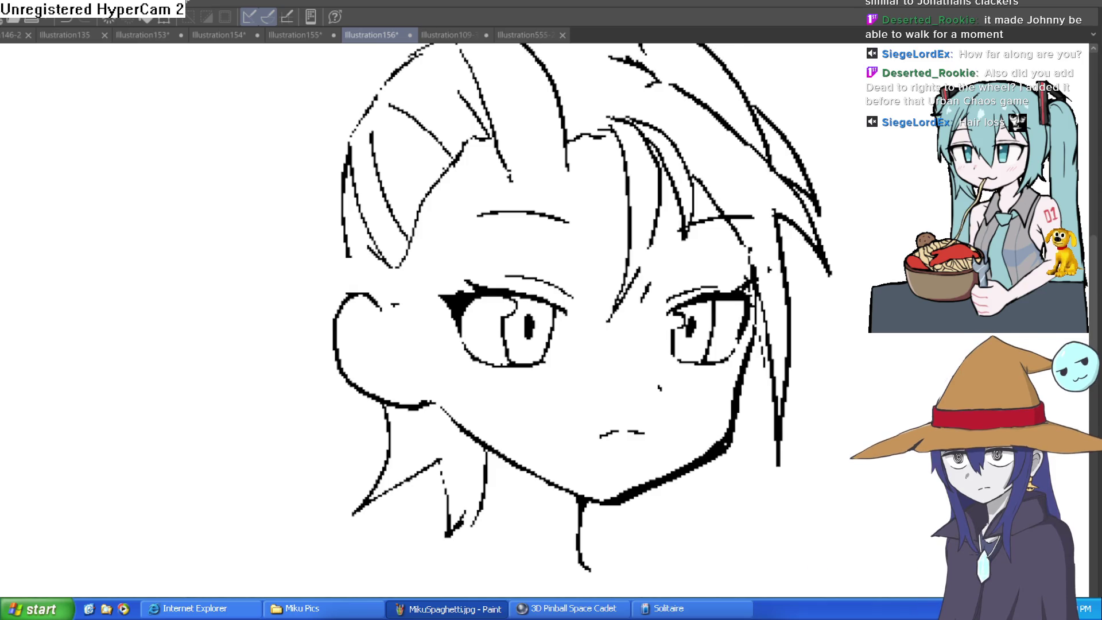
key("h")
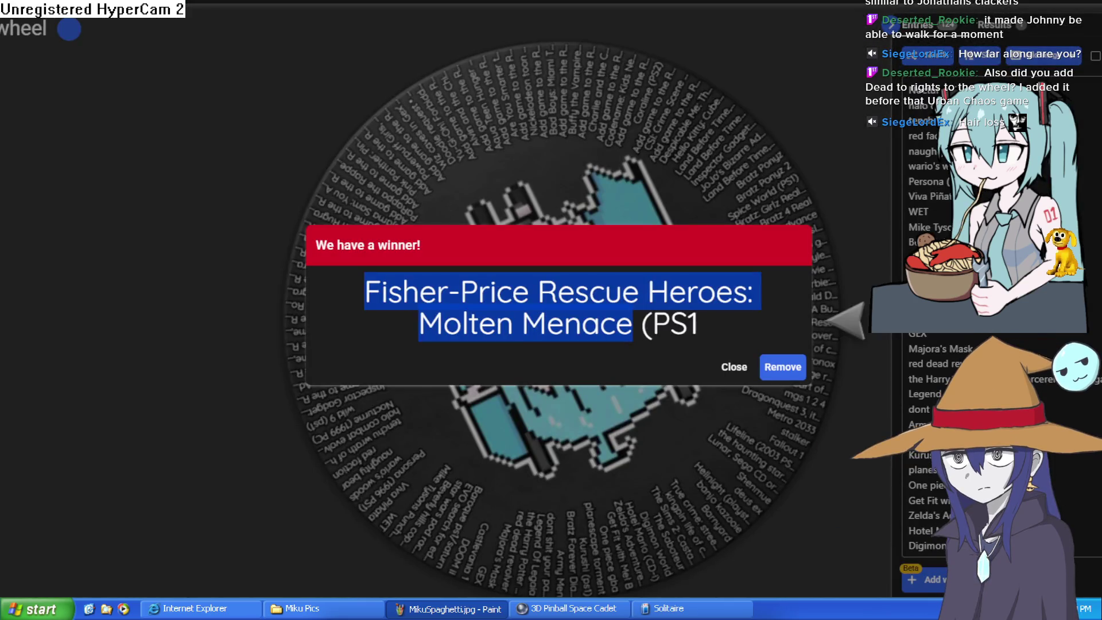
Step: Dismiss the winner announcement and append 'Dead to Rights' and 'Urban Chaos' to the wheel's entries
left_click(734, 366)
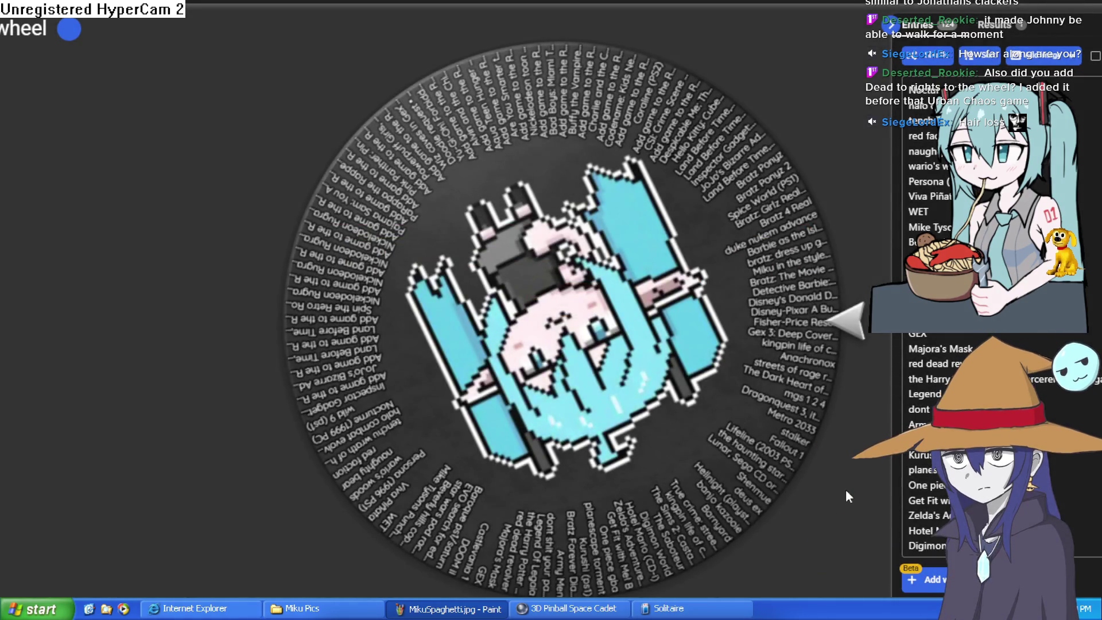
type("dead")
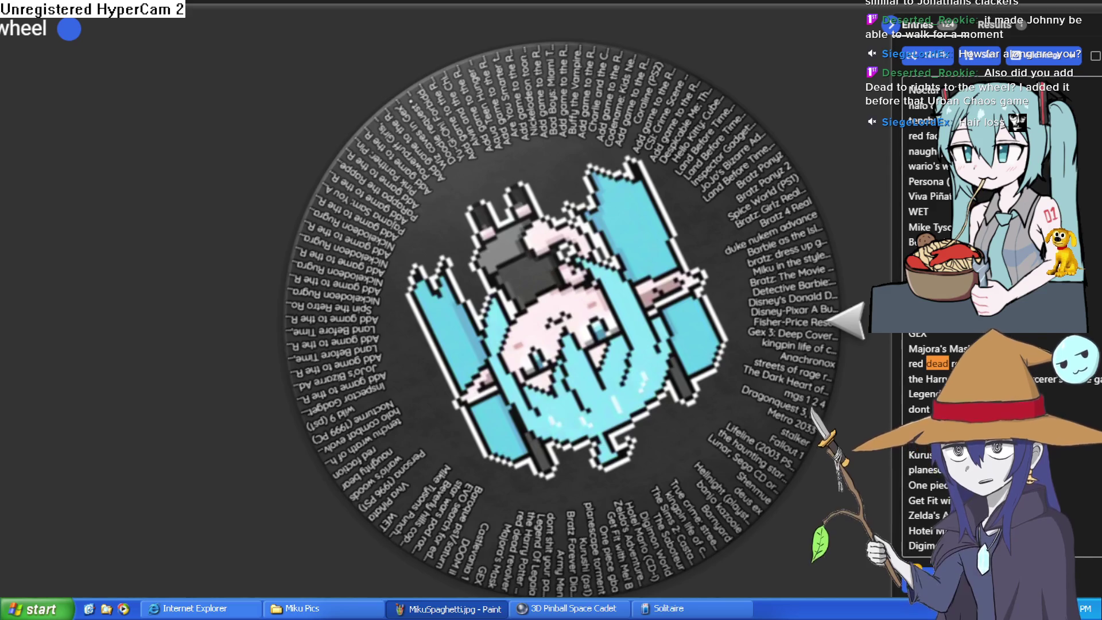
scroll(1002, 316, "down", 15)
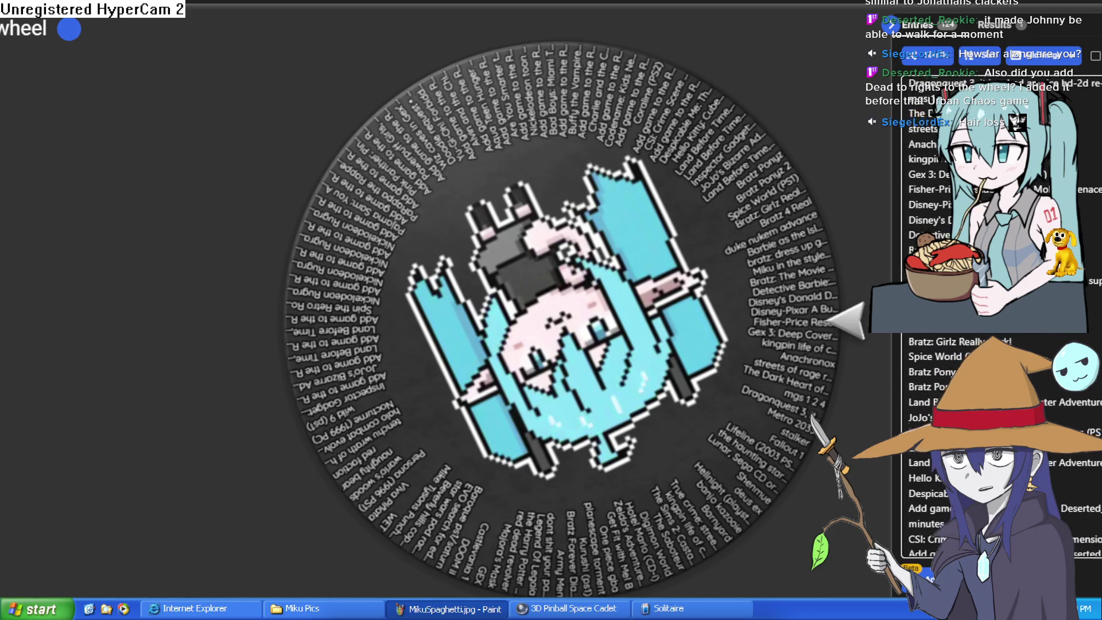
scroll(1002, 316, "down", 4)
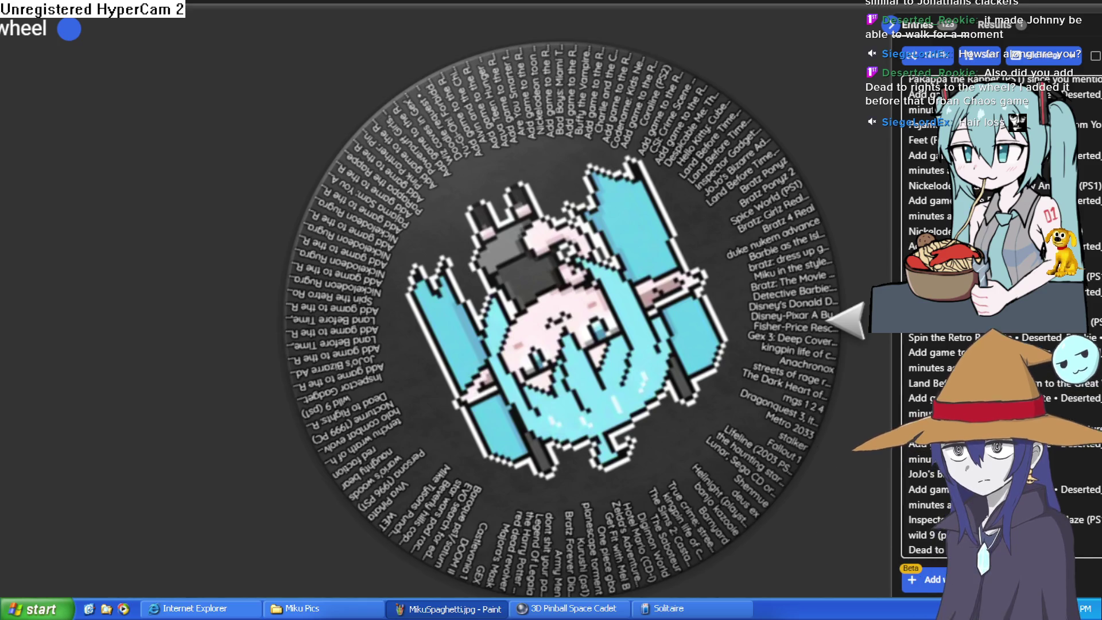
key("Return")
key("ctrl+v")
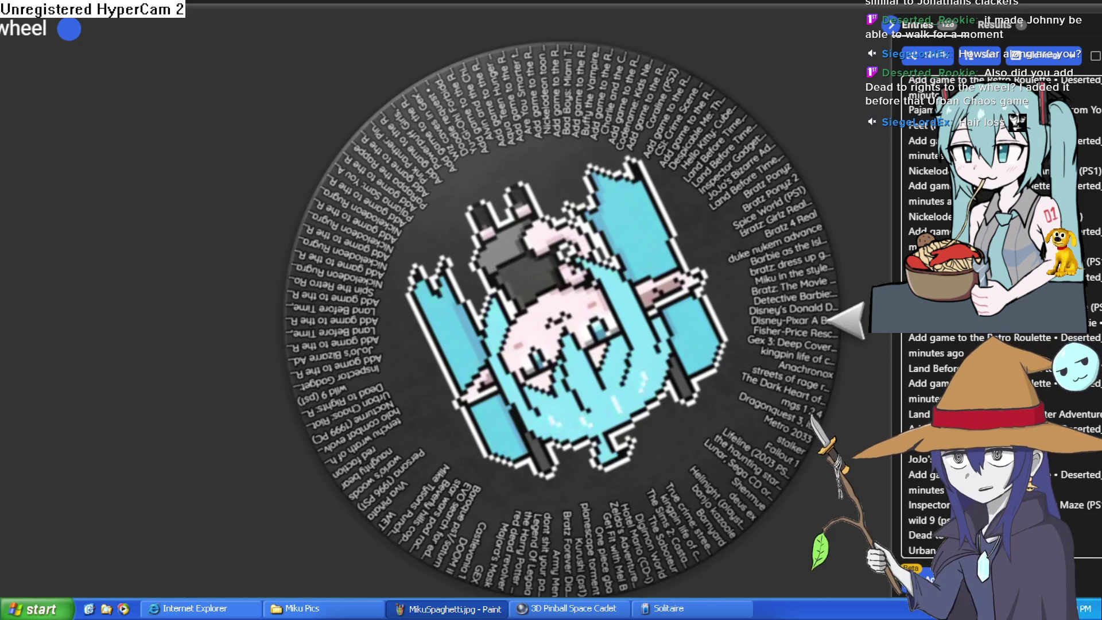
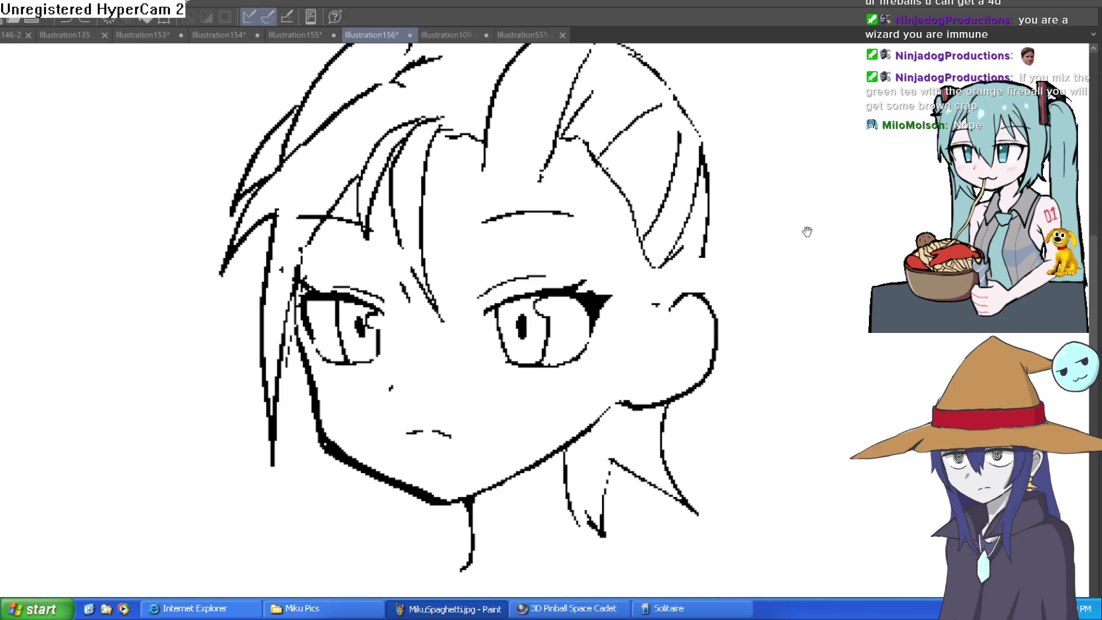
Step: Ink strokes along the head's right edge and a short stroke beside the right hair
left_click_drag(806, 231, 677, 385)
mouse_move(634, 417)
left_mouse_down()
mouse_move(641, 354)
mouse_move(591, 204)
mouse_move(545, 167)
left_mouse_up()
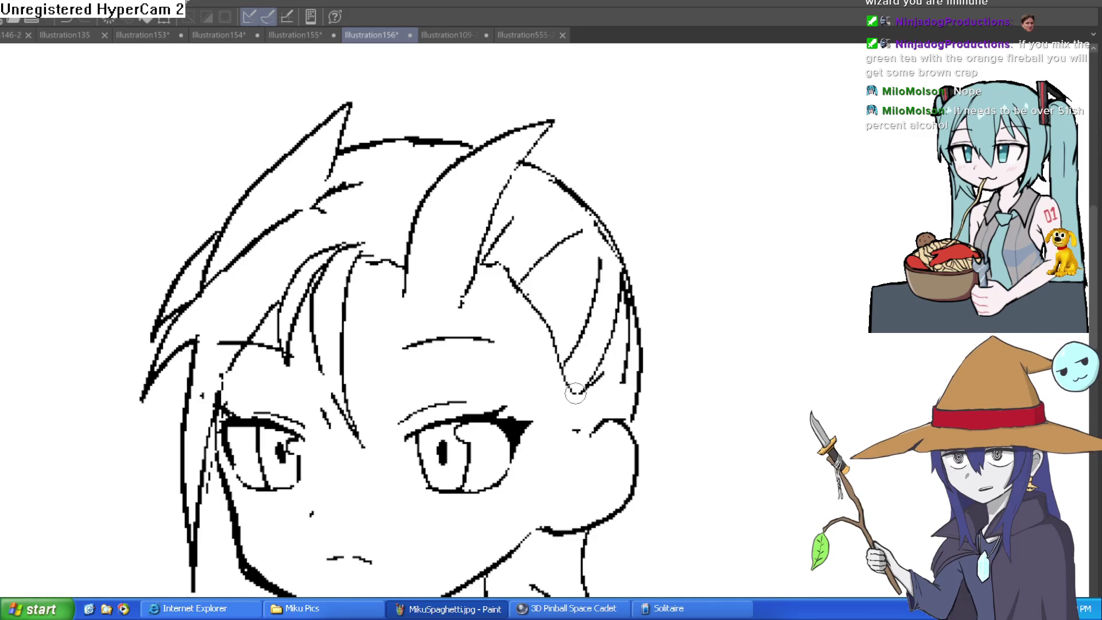
left_click_drag(576, 394, 580, 431)
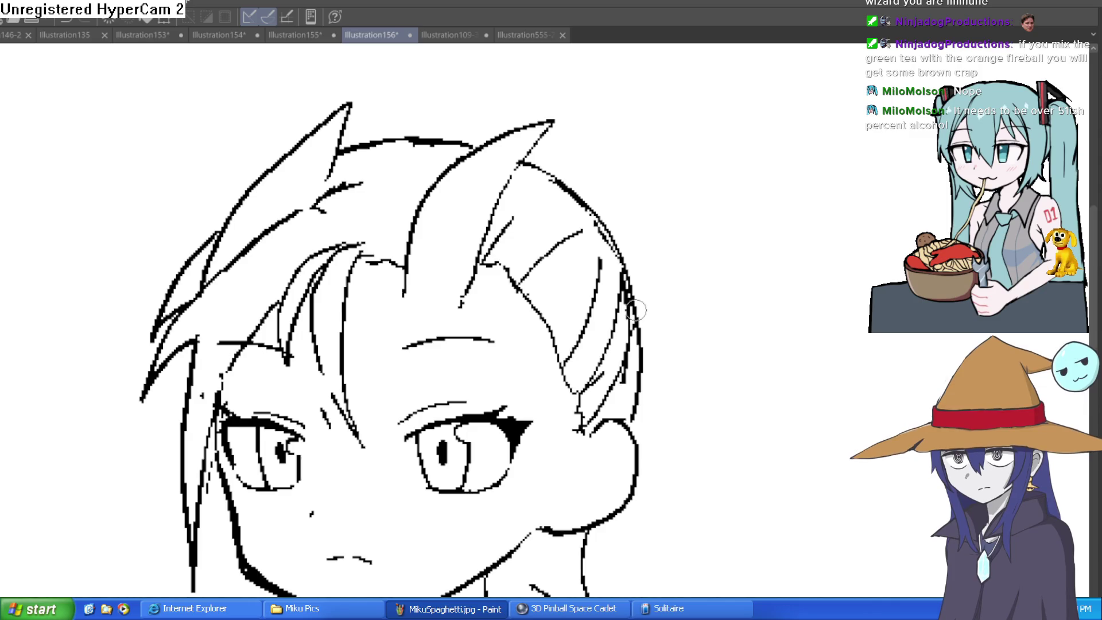
scroll(572, 207, "down", 3)
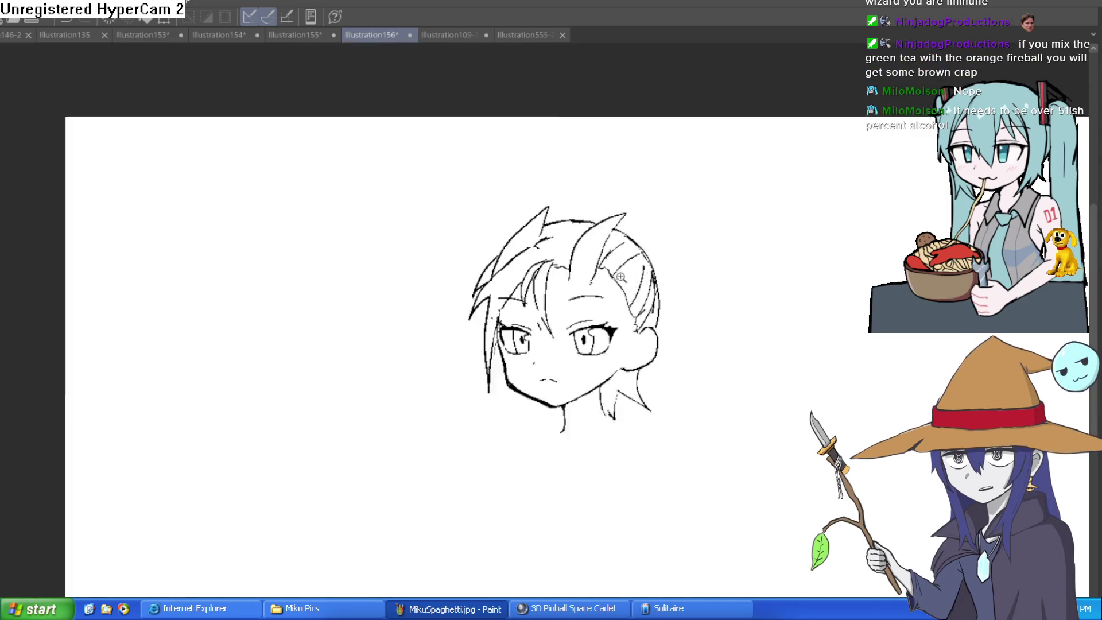
scroll(569, 366, "up", 3)
Step: Lasso-select the area around the right eye and start a free transform on it
left_click_drag(569, 366, 539, 383)
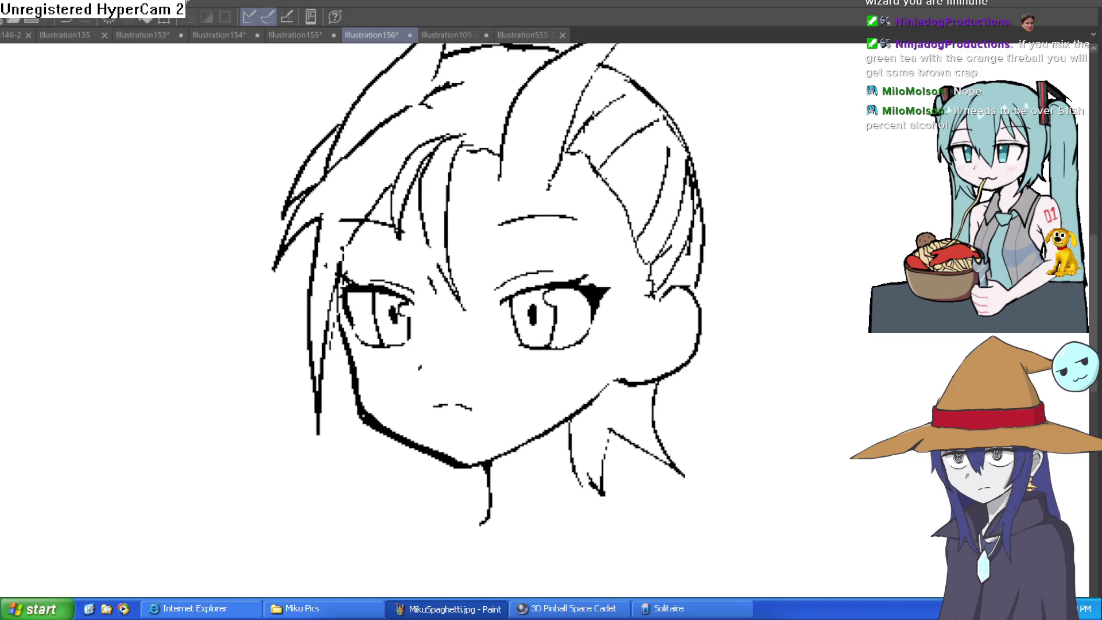
scroll(581, 270, "up", 1)
mouse_move(594, 253)
left_mouse_down()
mouse_move(566, 240)
mouse_move(491, 365)
mouse_move(628, 320)
mouse_move(586, 236)
left_mouse_up()
key("ctrl+t")
Step: Shift the right eye slightly left, apply it, deselect, and mirror the view to check
left_click_drag(603, 300, 590, 300)
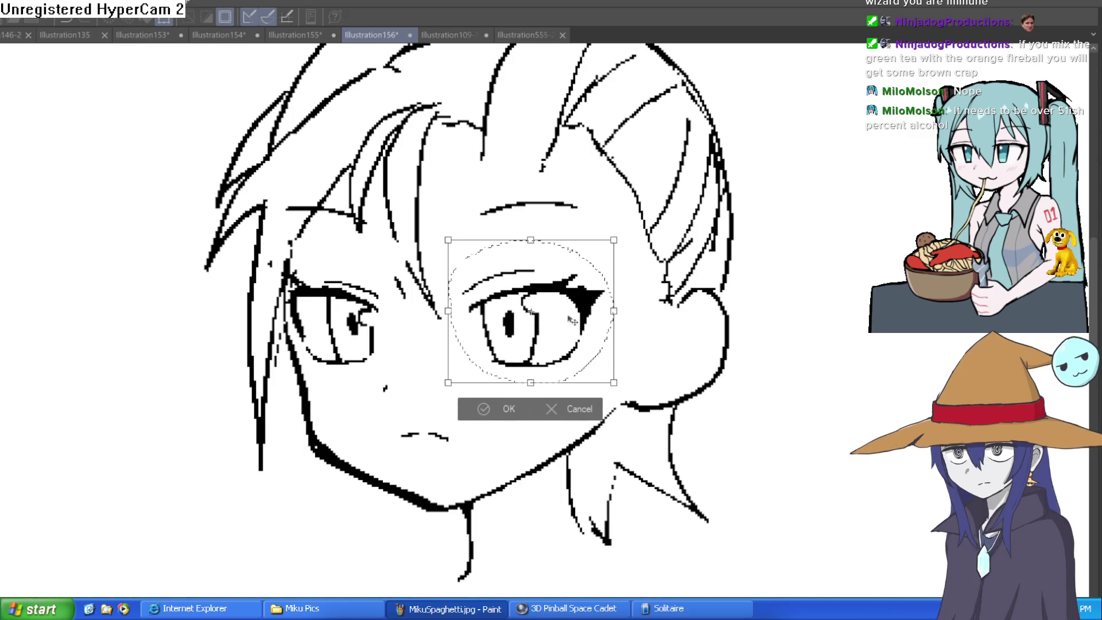
left_click(503, 409)
left_click(404, 406)
scroll(569, 425, "down", 3)
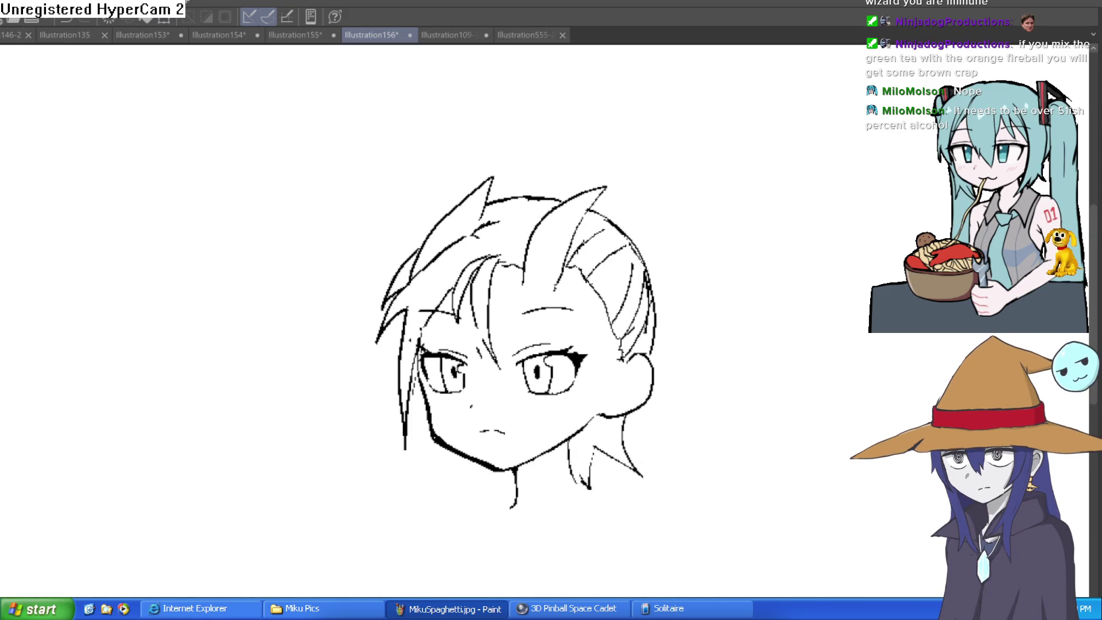
key("h")
key("h")
scroll(755, 378, "down", 3)
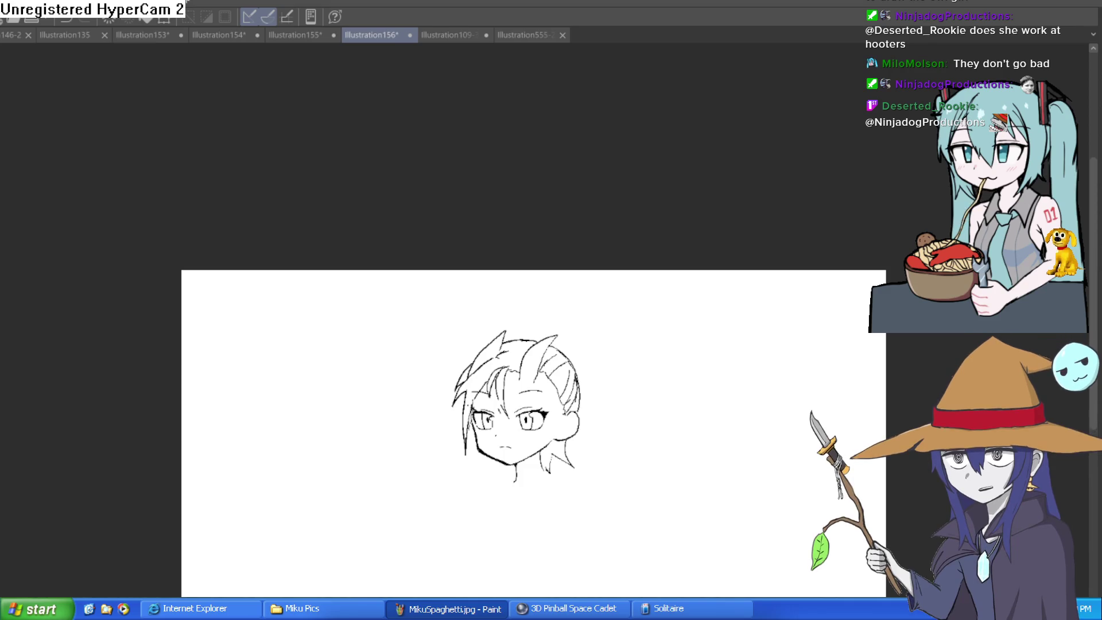
mouse_move(626, 422)
left_mouse_down()
mouse_move(643, 465)
mouse_move(660, 401)
left_mouse_up()
key("ctrl+d")
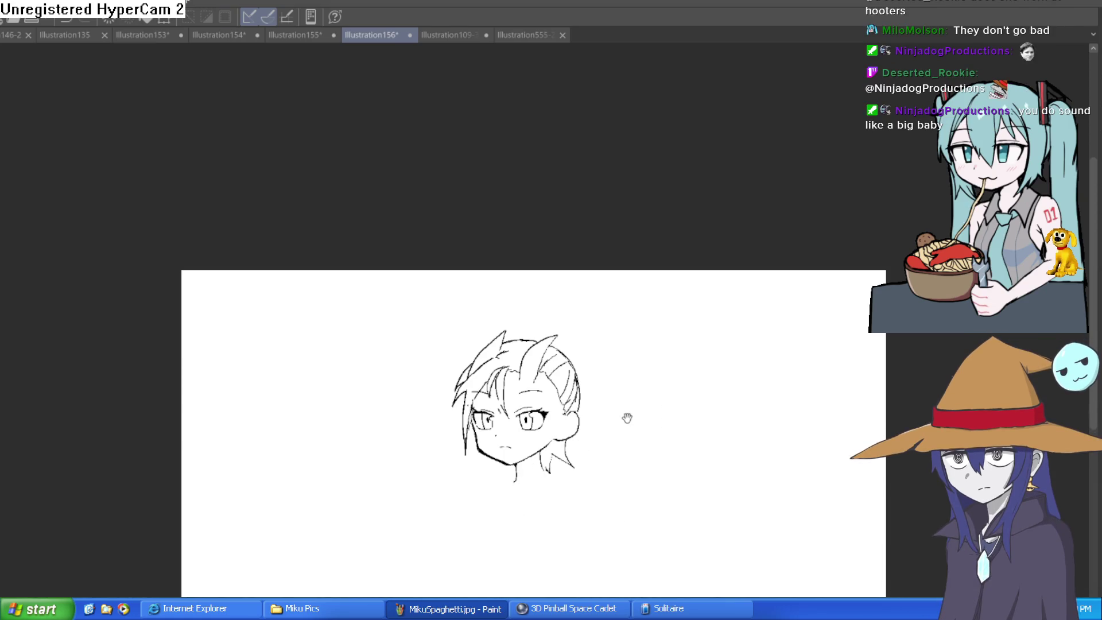
left_click(597, 445)
left_click(583, 445)
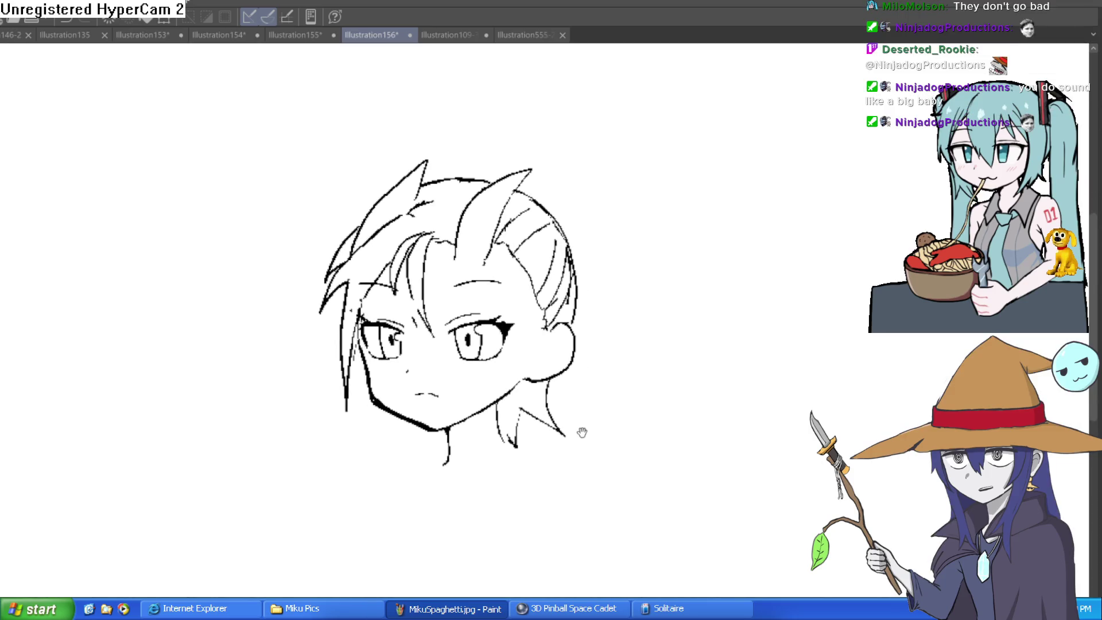
left_click(595, 438, "alt")
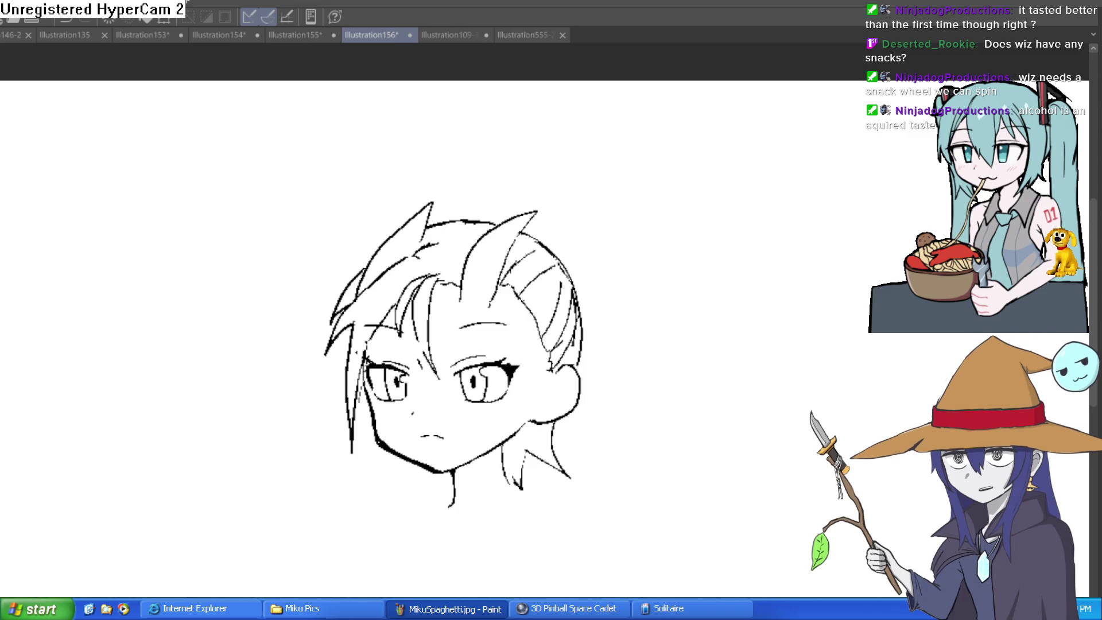
Step: Clear the stray selection and draw the neck line and the right shoulder line
left_click_drag(665, 296, 840, 240)
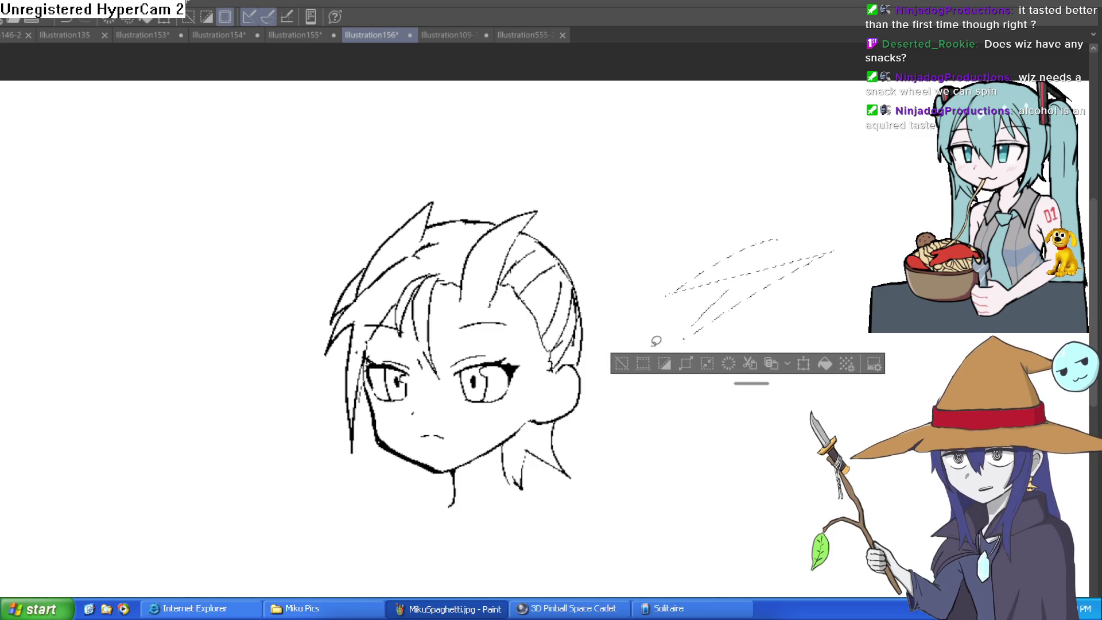
key("ctrl+d")
scroll(604, 314, "up", 4)
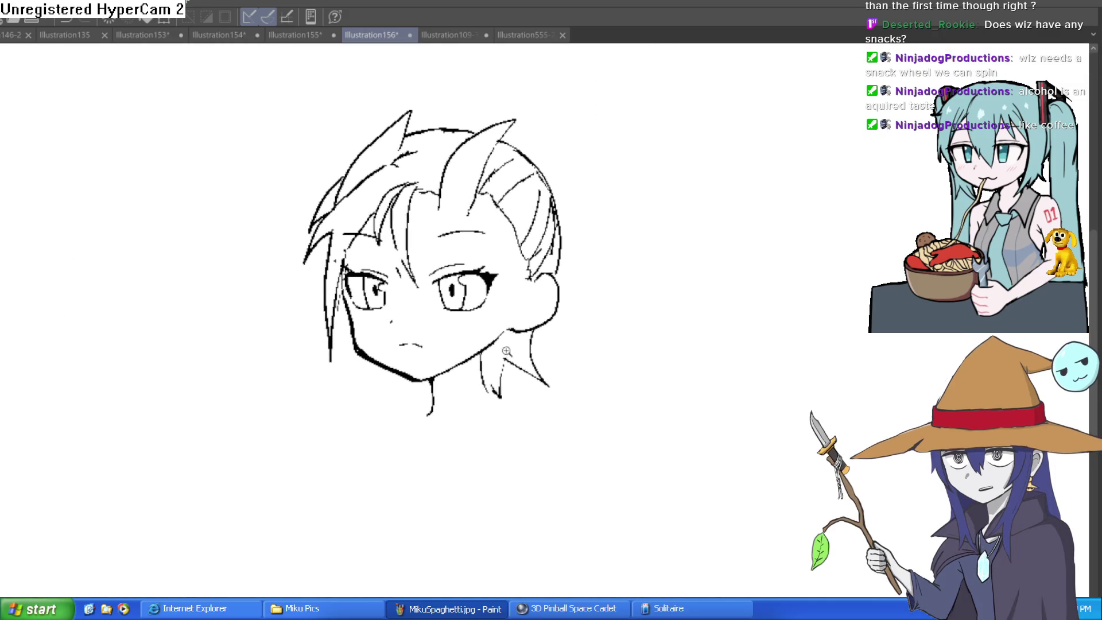
left_click_drag(510, 384, 521, 402)
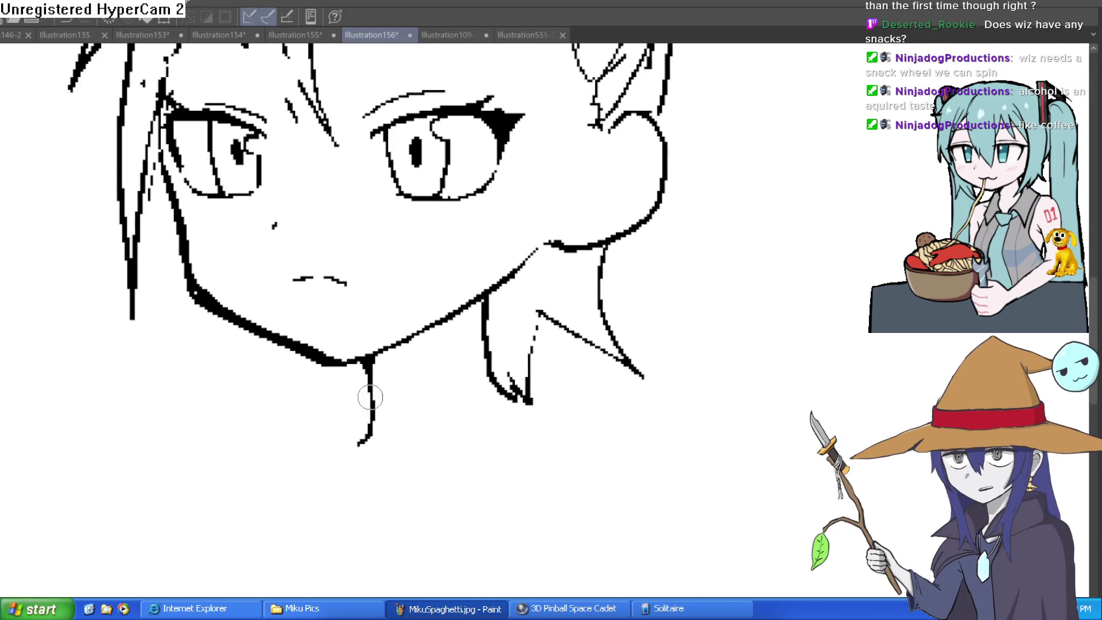
left_click_drag(372, 403, 261, 459)
mouse_move(518, 402)
left_mouse_down()
mouse_move(649, 428)
mouse_move(666, 548)
left_mouse_up()
Step: Add the curved right shoulder, a collarbone, and the left shoulder line extending downward
mouse_move(686, 475)
left_mouse_down()
mouse_move(789, 379)
mouse_move(767, 421)
left_mouse_up()
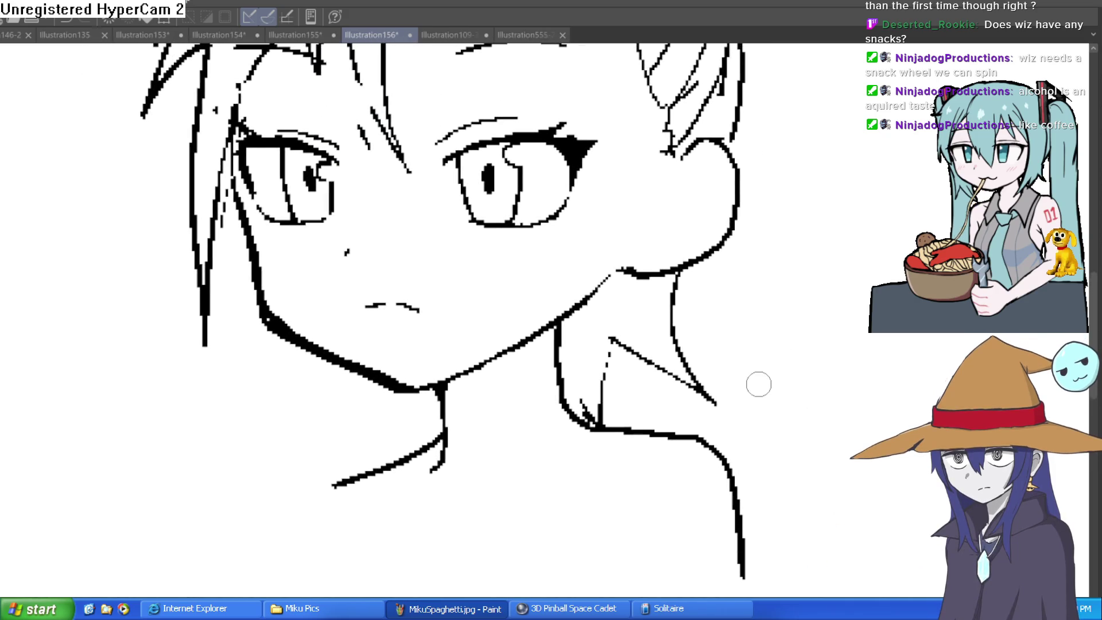
mouse_move(753, 355)
left_mouse_down()
mouse_move(669, 401)
mouse_move(577, 360)
left_mouse_up()
mouse_move(486, 379)
left_mouse_down()
mouse_move(694, 443)
mouse_move(687, 554)
left_mouse_up()
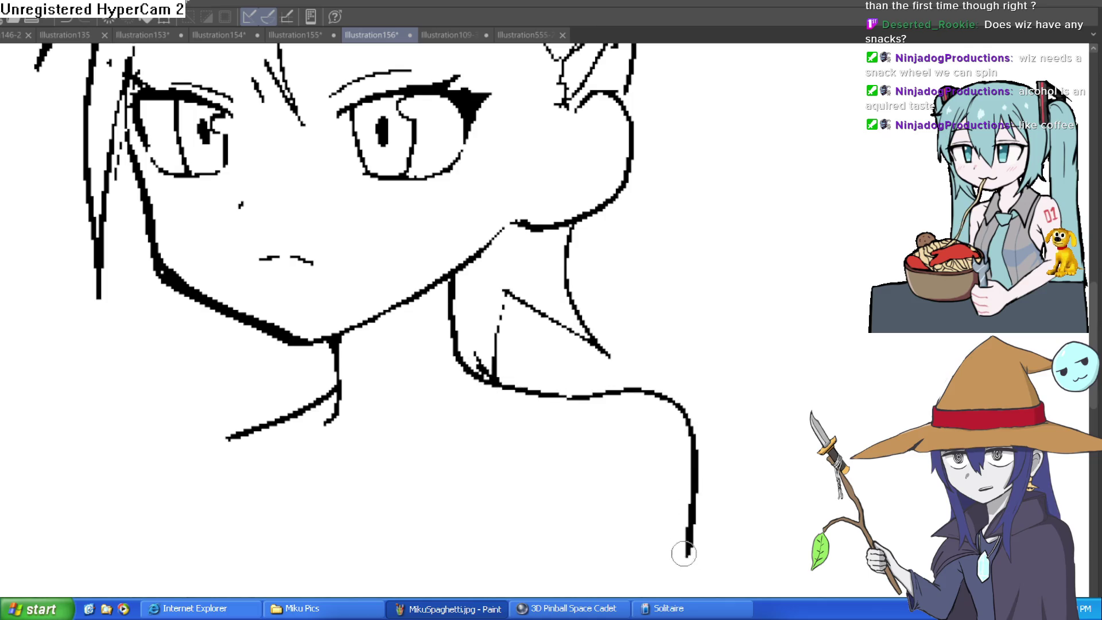
mouse_move(568, 417)
left_mouse_down()
mouse_move(437, 461)
mouse_move(405, 493)
mouse_move(363, 463)
left_mouse_up()
left_click_drag(233, 443, 173, 575)
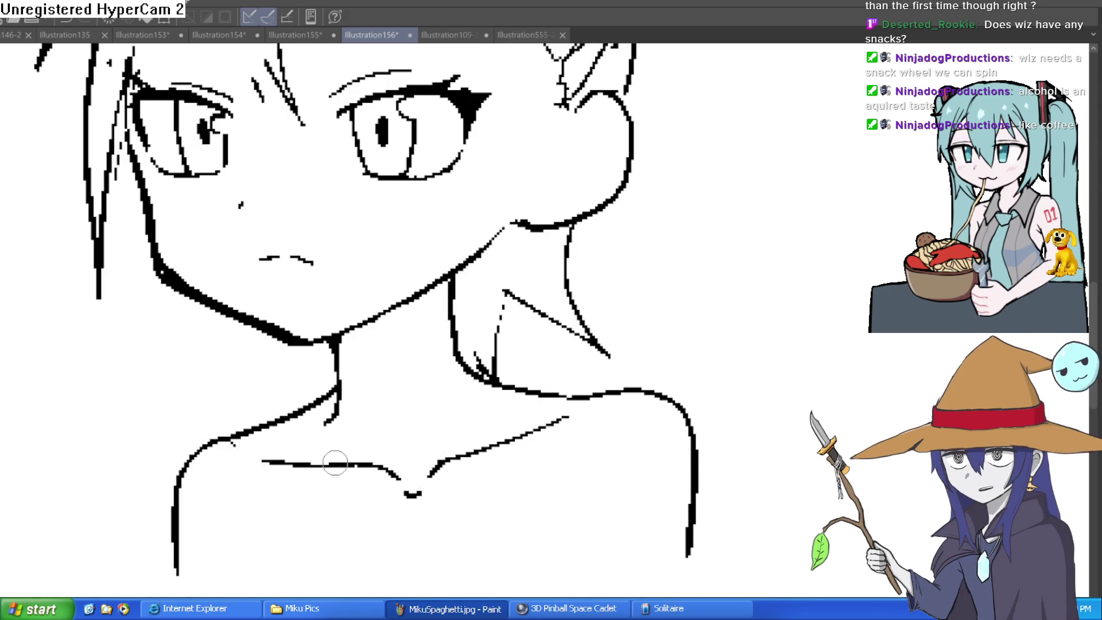
scroll(708, 369, "down", 1)
left_click_drag(708, 369, 718, 466)
scroll(715, 462, "up", 2)
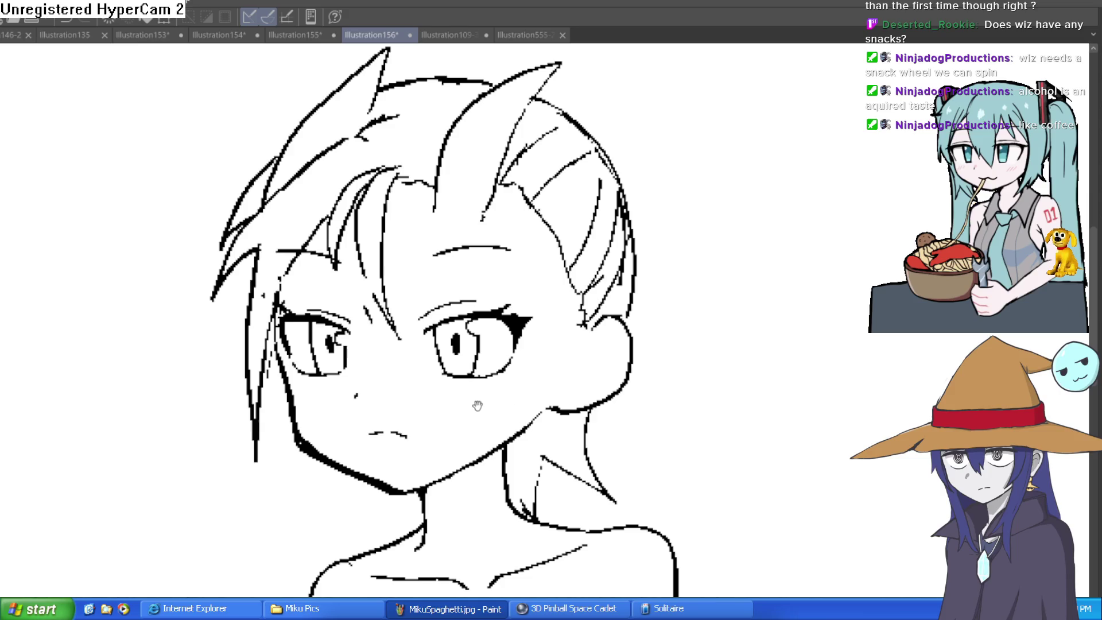
scroll(505, 425, "up", 1)
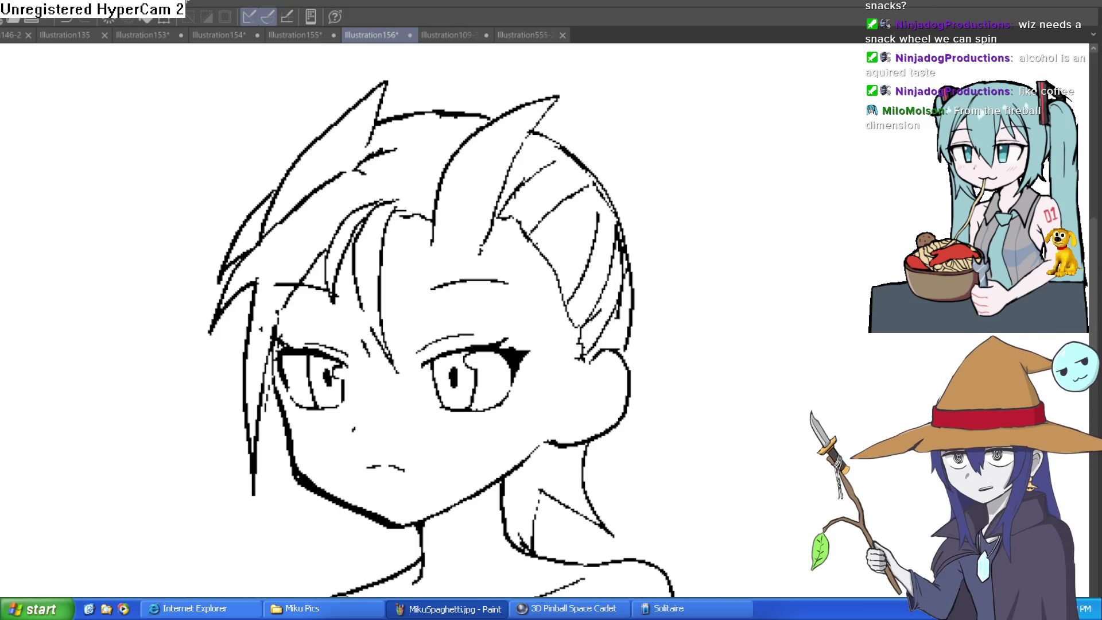
Step: Undo the stray stroke, then draw a pen line joining the chin to the diagonal jaw line
left_click_drag(704, 369, 742, 351)
key("ctrl+z")
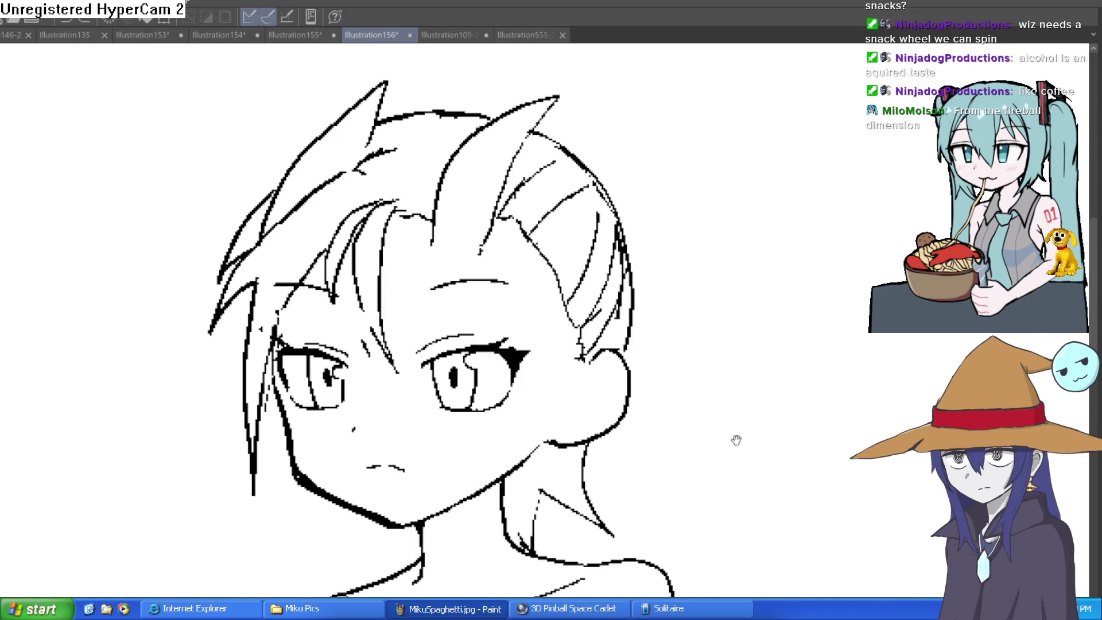
left_click_drag(735, 443, 698, 281)
scroll(550, 299, "up", 3)
left_click_drag(546, 317, 517, 344)
left_click_drag(795, 215, 766, 287)
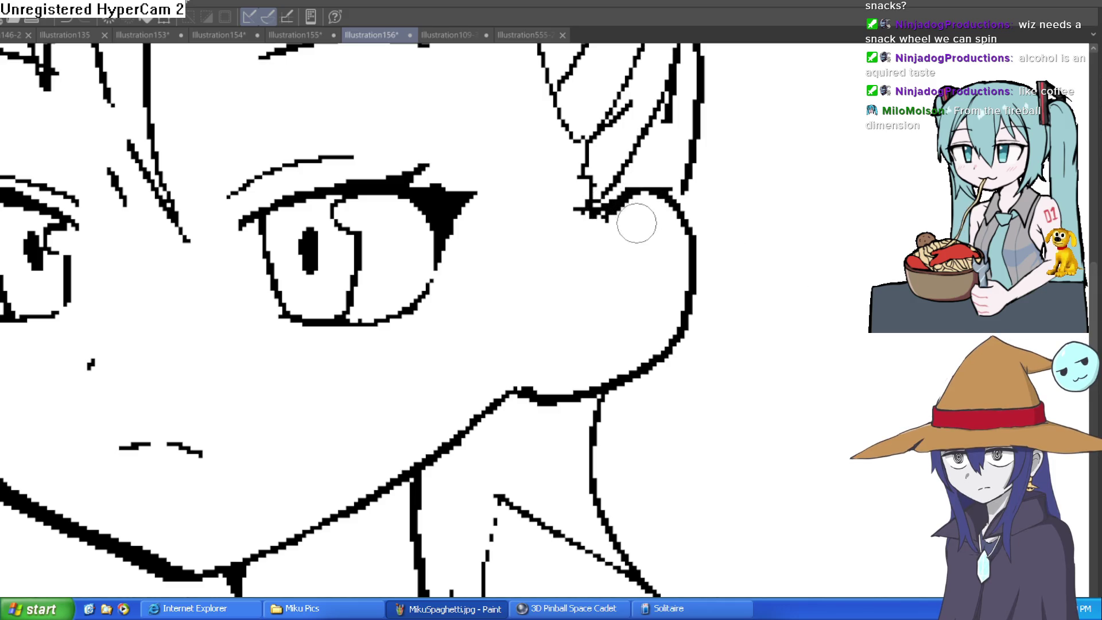
Step: Redraw the inner ear curve down toward the earlobe and bridge the break in it
mouse_move(611, 248)
left_mouse_down()
mouse_move(652, 312)
mouse_move(555, 373)
left_mouse_up()
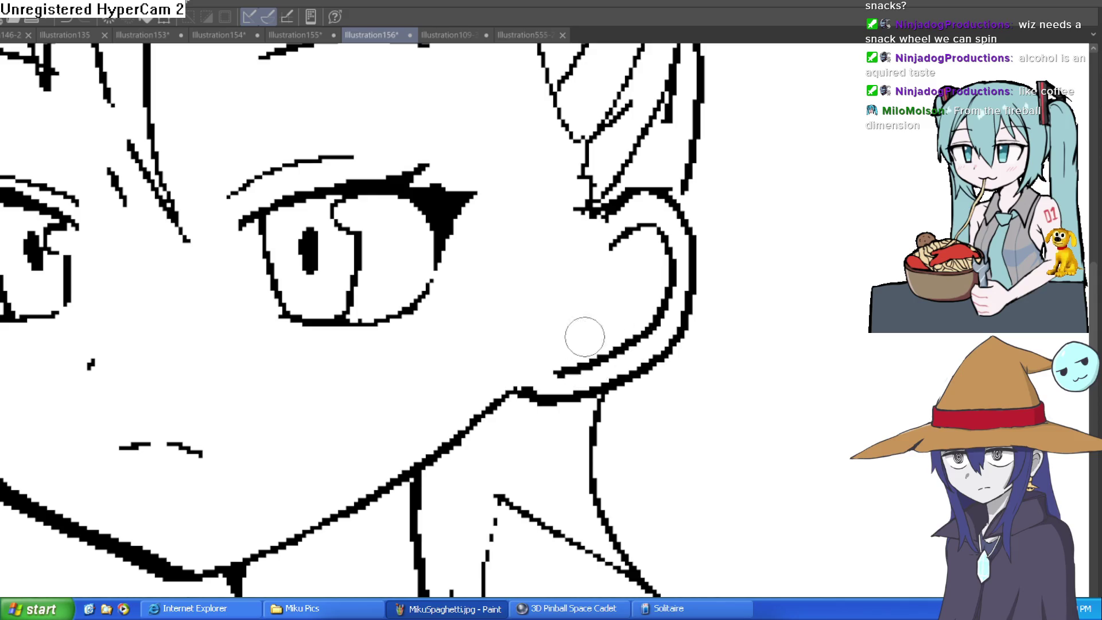
mouse_move(655, 224)
left_mouse_down()
mouse_move(682, 255)
mouse_move(570, 310)
mouse_move(584, 332)
mouse_move(680, 255)
left_mouse_up()
mouse_move(636, 304)
left_mouse_down()
mouse_move(660, 285)
mouse_move(664, 235)
mouse_move(669, 270)
left_mouse_up()
left_click_drag(582, 335, 576, 344)
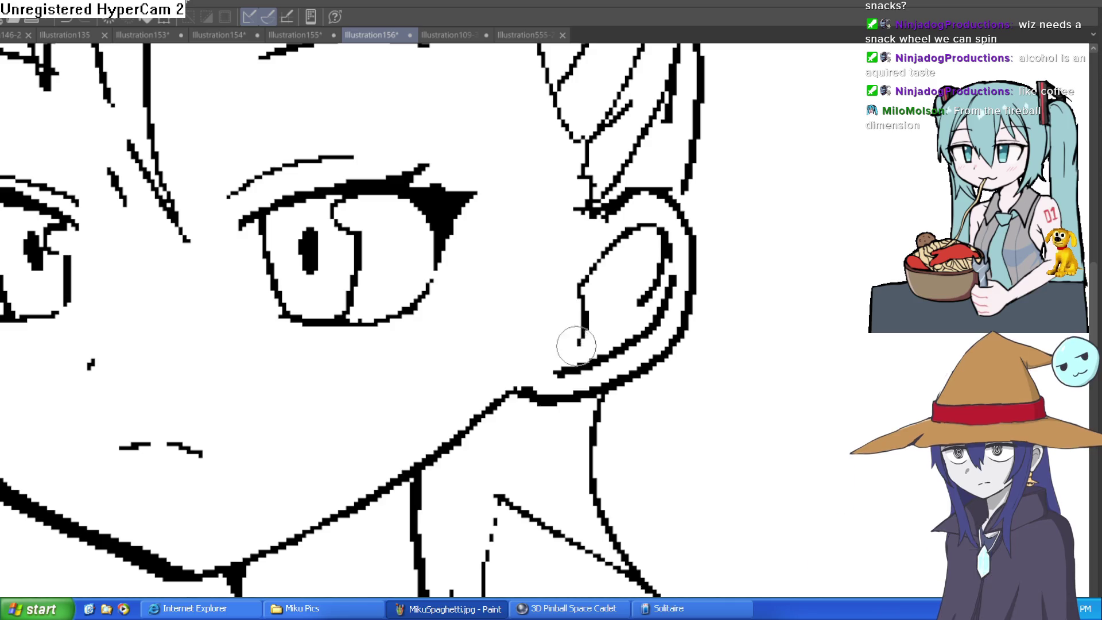
mouse_move(649, 269)
left_mouse_down()
mouse_move(625, 285)
mouse_move(654, 327)
left_mouse_up()
key("ctrl+z")
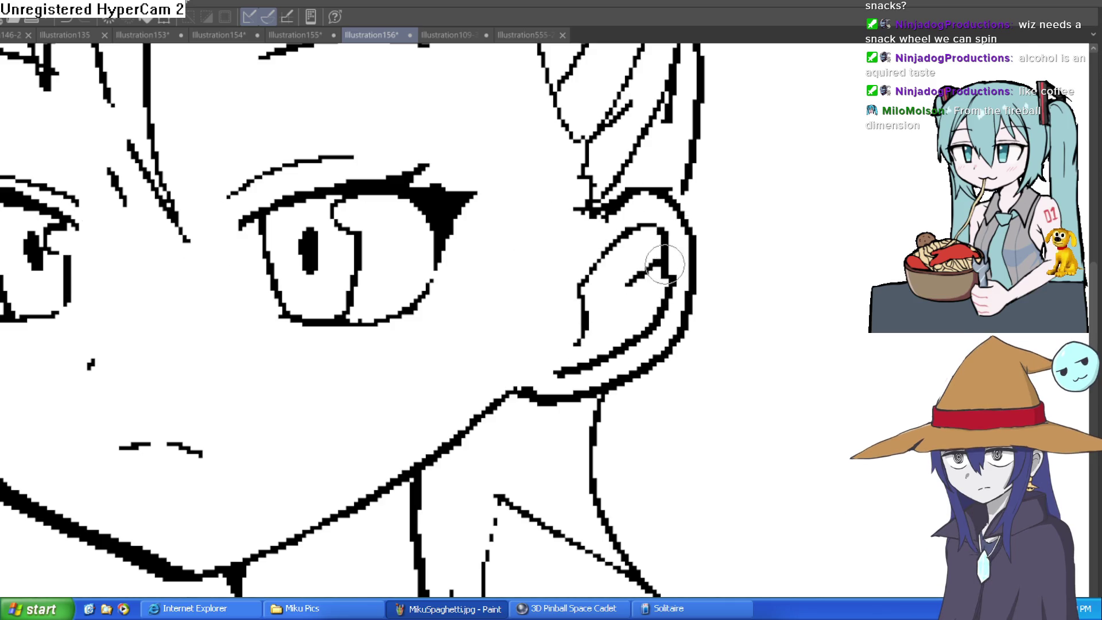
left_click_drag(664, 256, 671, 274)
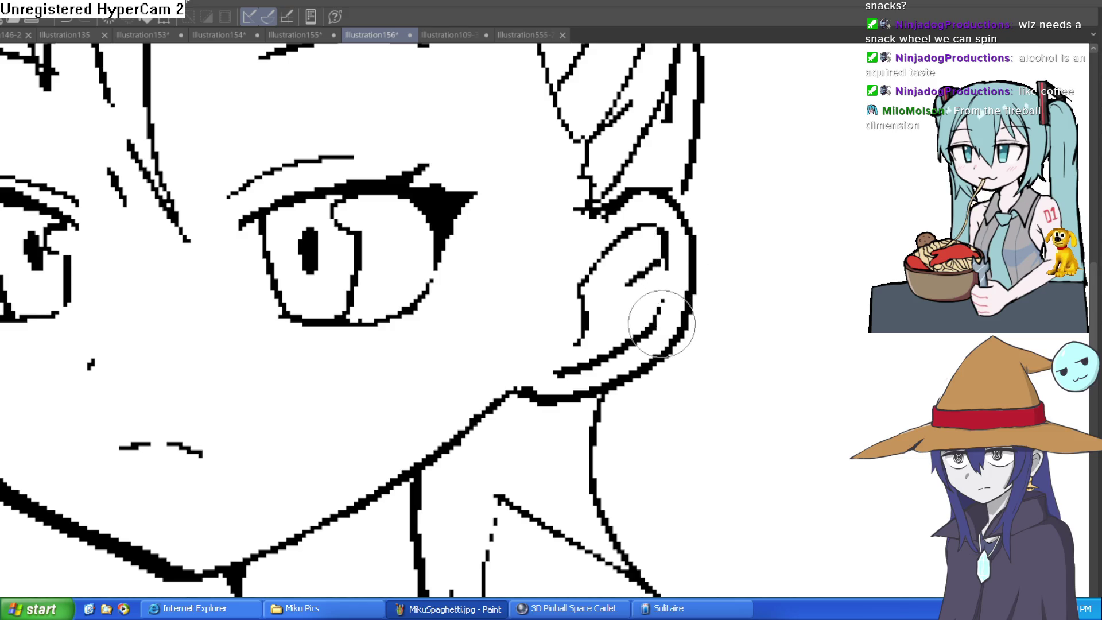
scroll(713, 271, "down", 5)
mouse_move(746, 310)
left_mouse_down()
mouse_move(746, 300)
mouse_move(738, 313)
left_mouse_up()
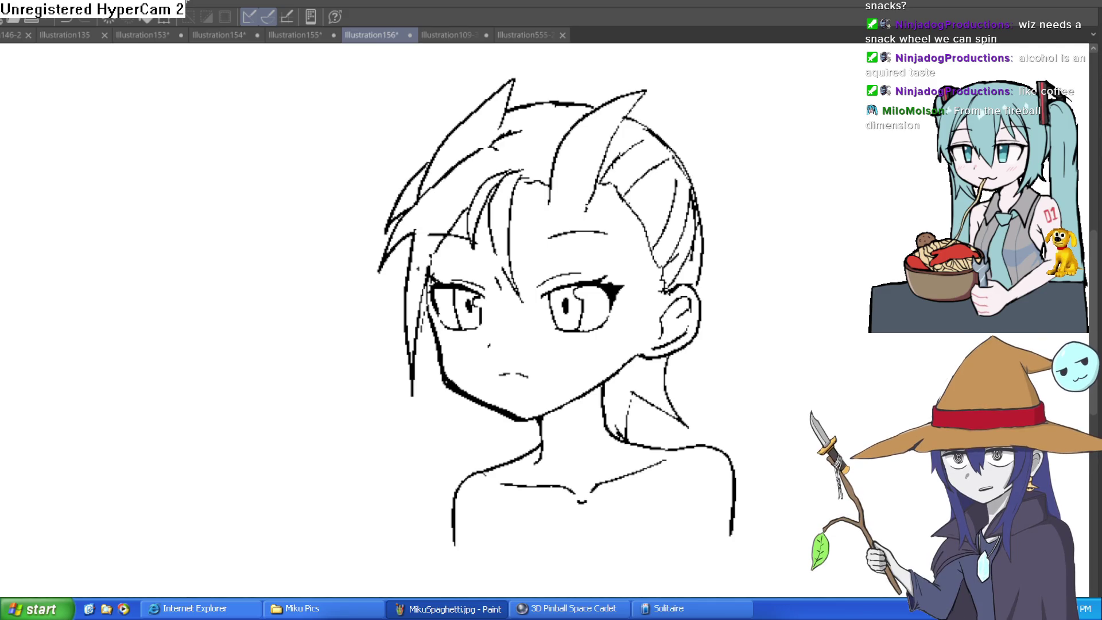
Step: In the mirrored view, thin the heavy lash corner and add short hair strokes beside the eye
key("h")
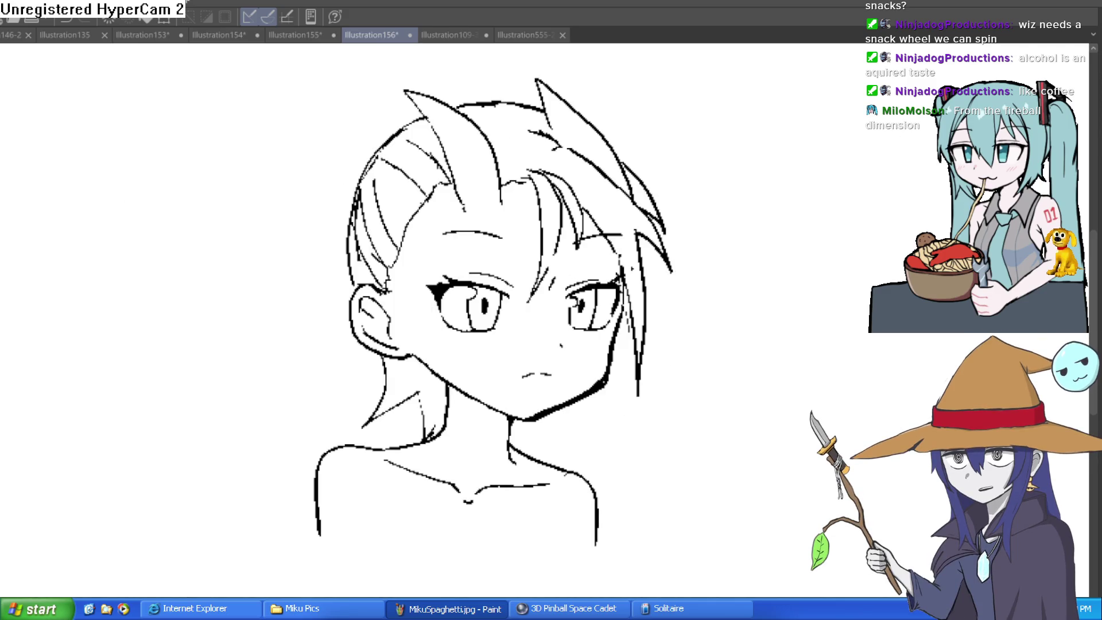
scroll(598, 262, "up", 3)
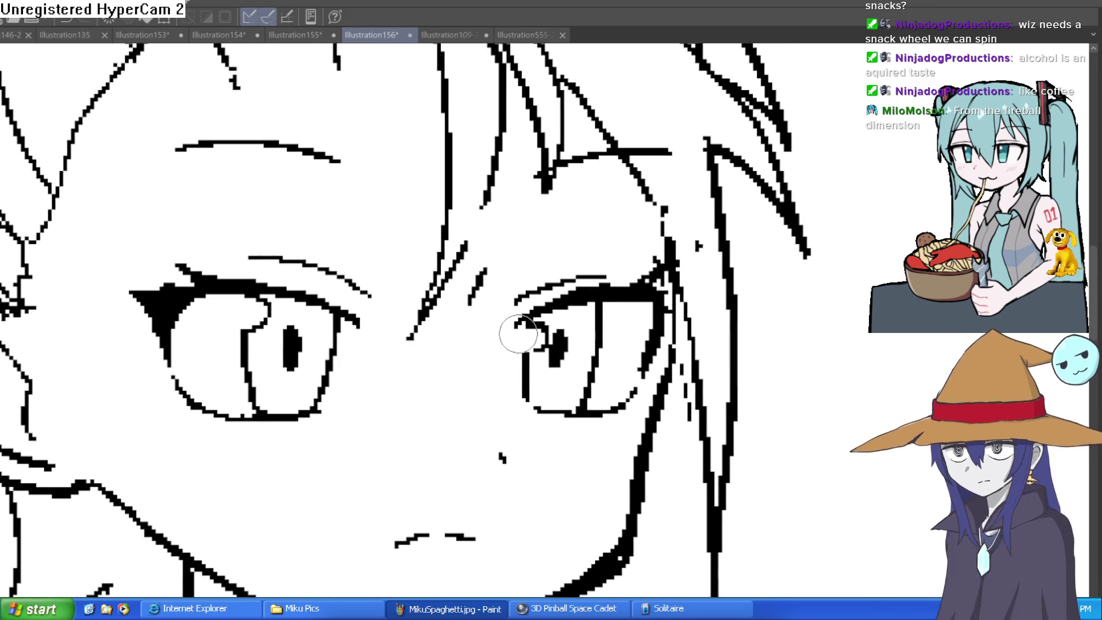
mouse_move(540, 319)
left_mouse_down()
mouse_move(625, 286)
mouse_move(521, 320)
left_mouse_up()
mouse_move(637, 270)
left_mouse_down()
mouse_move(647, 259)
mouse_move(654, 280)
left_mouse_up()
mouse_move(750, 245)
left_mouse_down()
mouse_move(819, 320)
mouse_move(608, 405)
mouse_move(610, 180)
mouse_move(384, 327)
mouse_move(859, 420)
mouse_move(705, 288)
mouse_move(686, 329)
mouse_move(680, 242)
left_mouse_up()
Step: Add a curved hair line on the right side and erase the stray neck line
key("h")
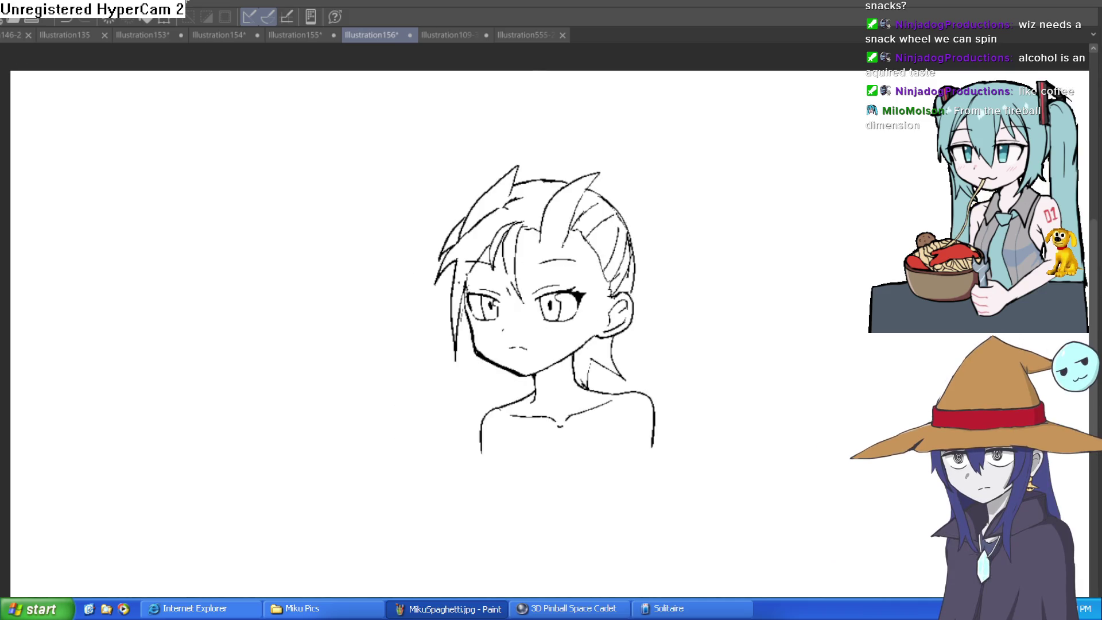
scroll(660, 333, "right", 2)
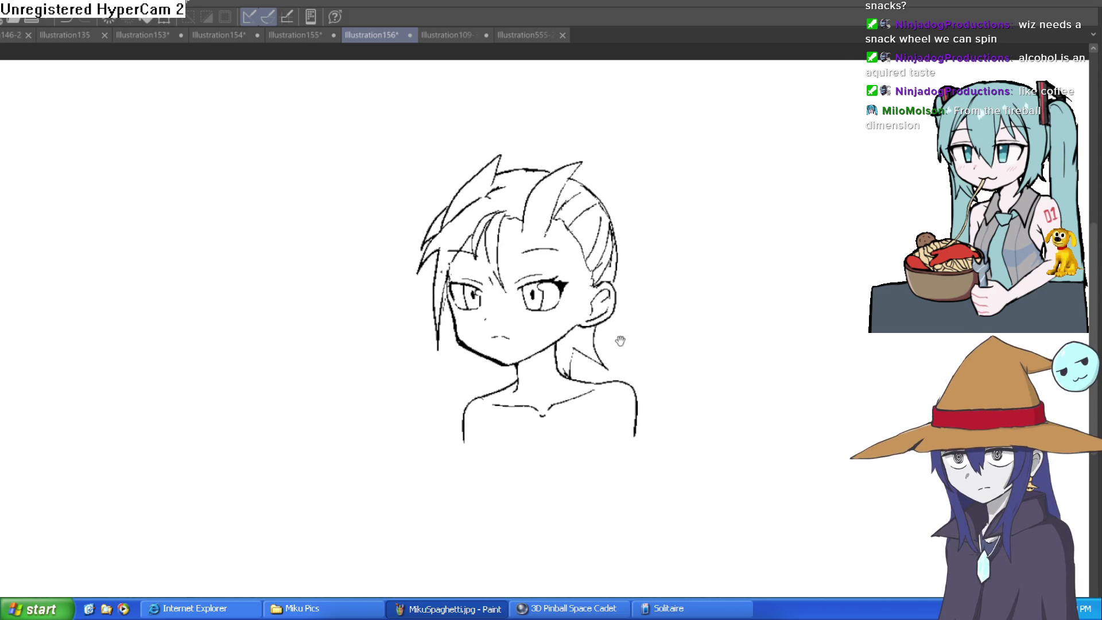
scroll(234, 271, "up", 1)
scroll(608, 176, "up", 4)
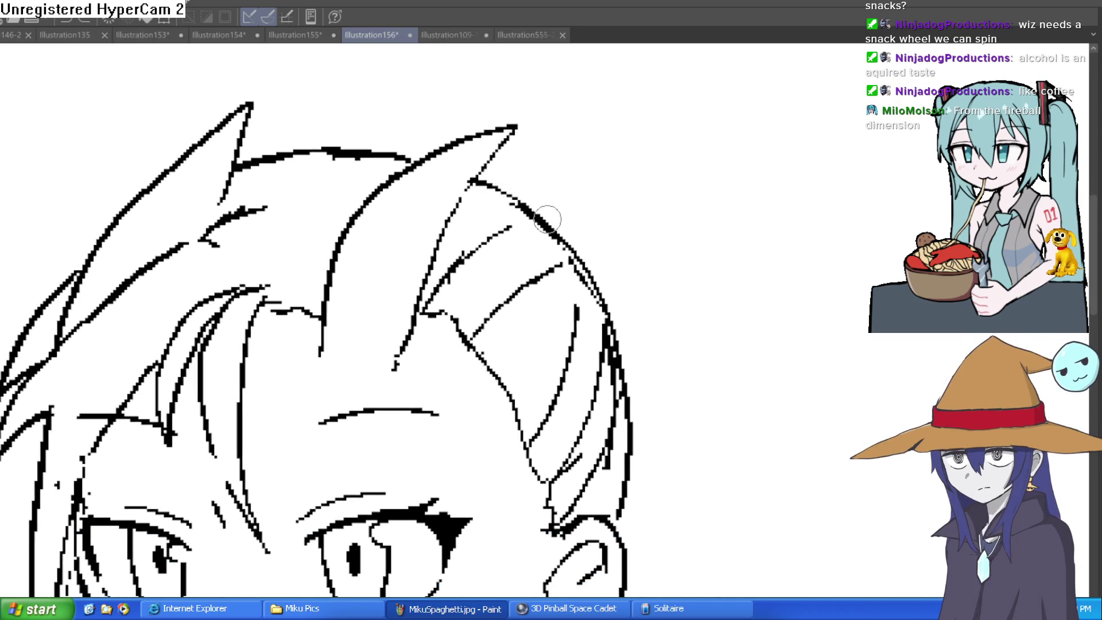
left_click_drag(519, 202, 605, 294)
mouse_move(553, 221)
left_mouse_down()
mouse_move(613, 230)
mouse_move(658, 442)
left_mouse_up()
key("ctrl+z")
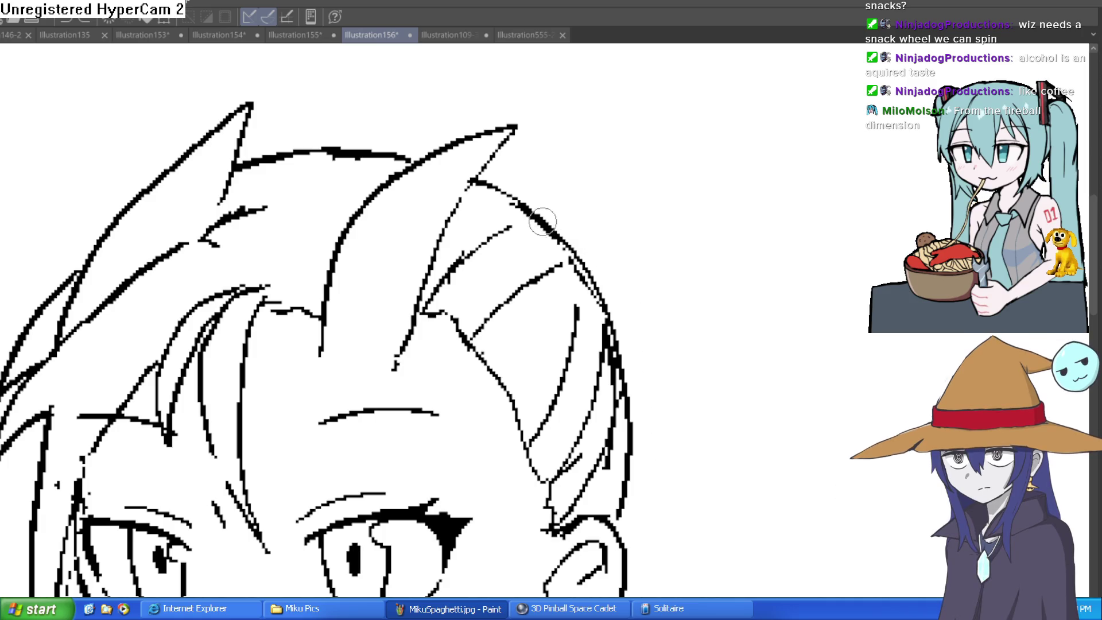
scroll(662, 391, "down", 5)
mouse_move(566, 404)
left_mouse_down()
mouse_move(546, 364)
mouse_move(546, 327)
mouse_move(563, 413)
mouse_move(531, 377)
mouse_move(500, 386)
mouse_move(492, 418)
mouse_move(578, 408)
mouse_move(516, 418)
mouse_move(507, 392)
left_mouse_up()
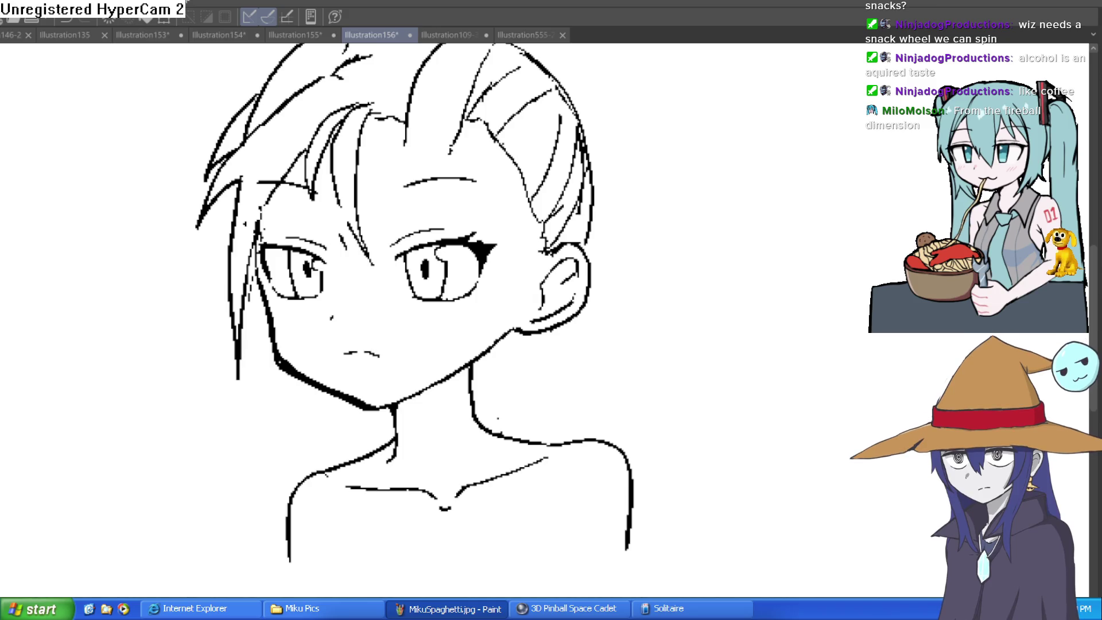
Step: Zoom in on the eyes and erase the sides of the right eye's pupil to narrow it
left_click(402, 251)
left_click(400, 249)
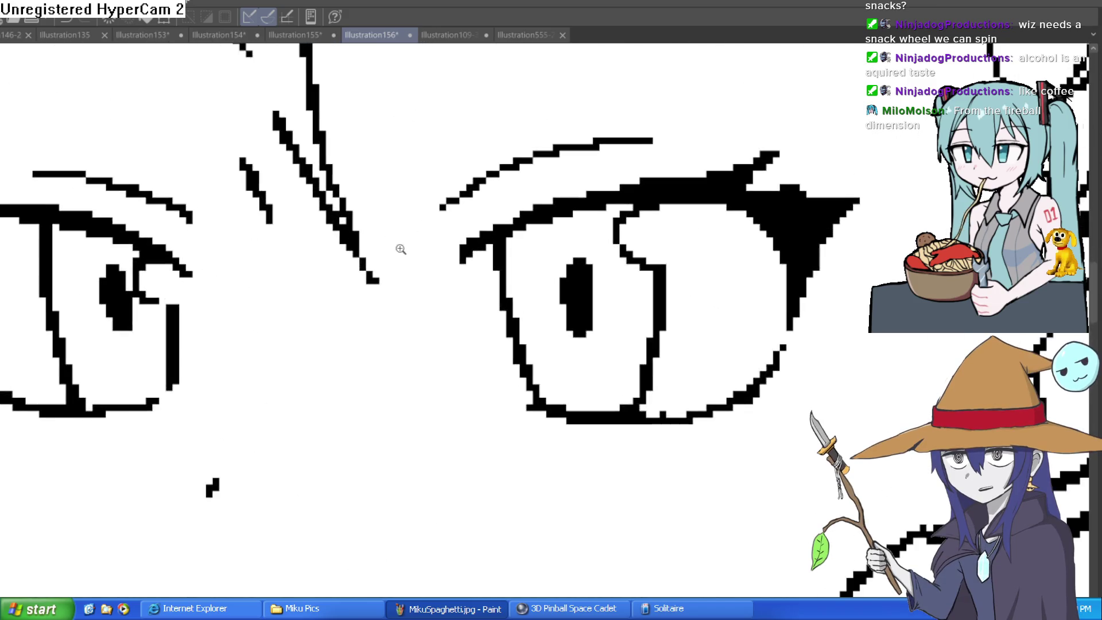
left_click_drag(401, 249, 532, 229)
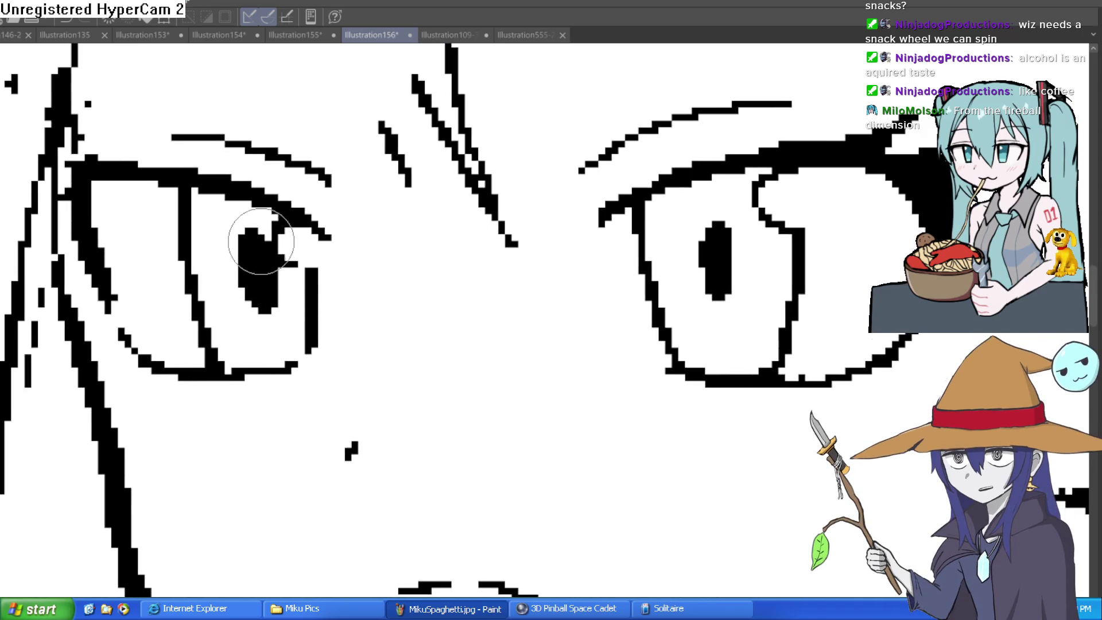
scroll(492, 239, "right", 3)
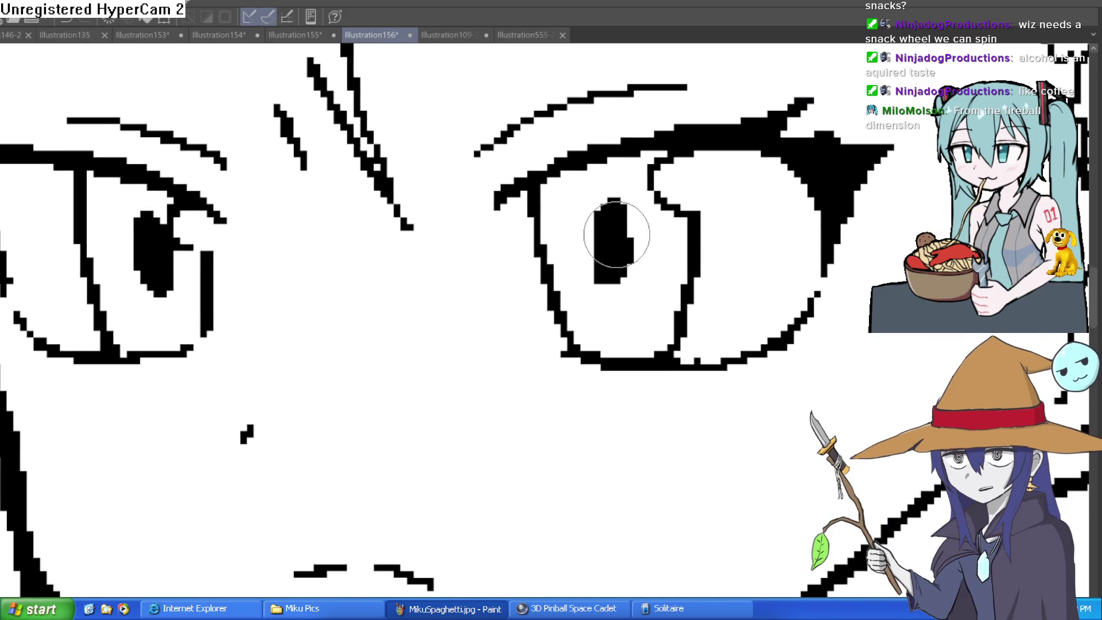
scroll(665, 233, "down", 2)
scroll(706, 254, "up", 5)
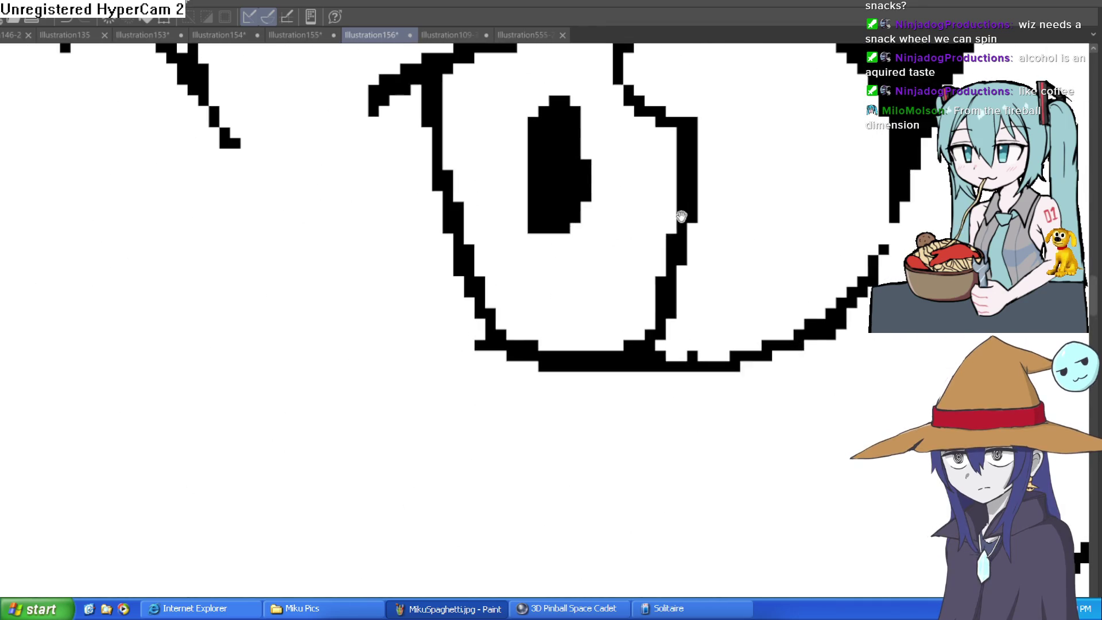
mouse_move(580, 209)
left_mouse_down()
mouse_move(563, 123)
mouse_move(519, 176)
left_mouse_up()
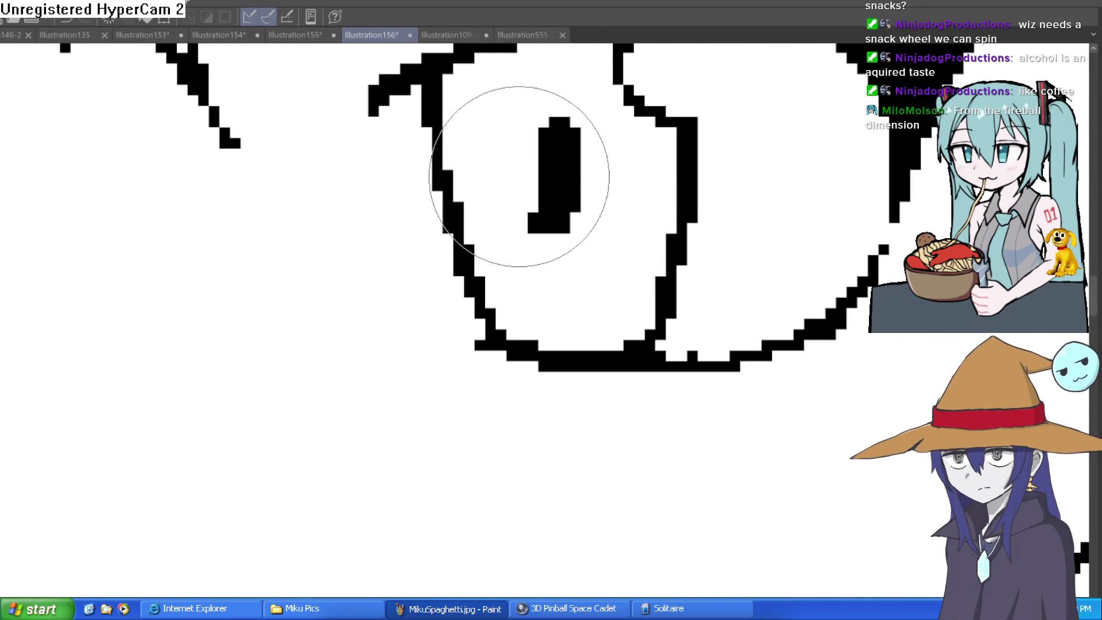
Step: Narrow the left eye's pupil the same way, then reframe the whole face
scroll(731, 315, "down", 2)
scroll(186, 183, "up", 2)
mouse_move(185, 182)
left_mouse_down()
mouse_move(197, 307)
mouse_move(184, 270)
mouse_move(197, 233)
mouse_move(296, 230)
left_mouse_up()
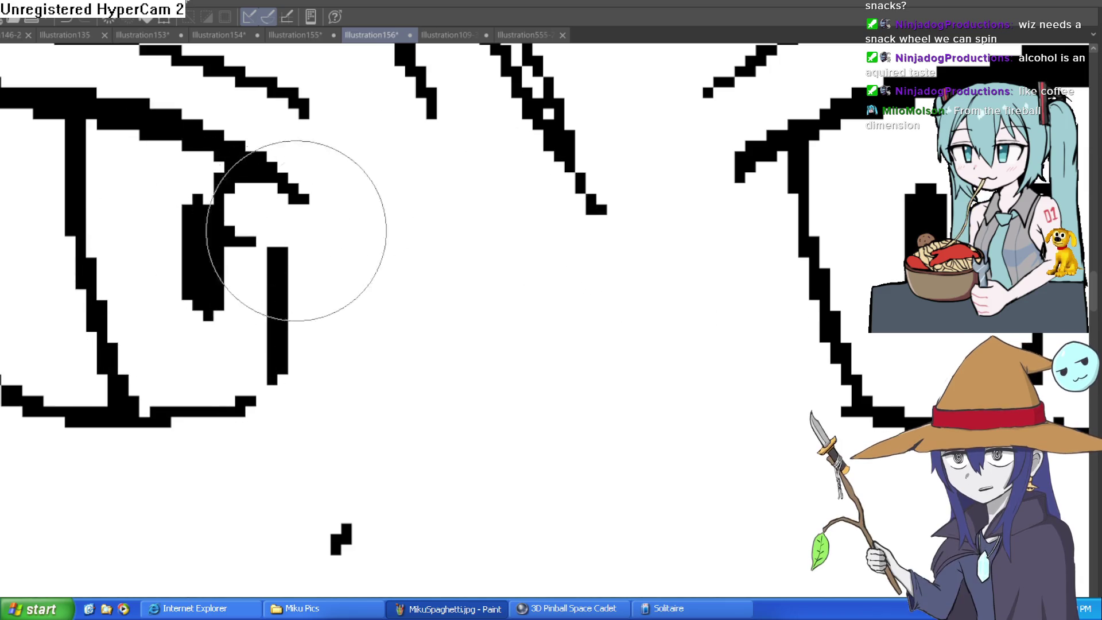
scroll(453, 229, "down", 2)
scroll(576, 264, "down", 2)
mouse_move(657, 321)
left_mouse_down()
mouse_move(629, 266)
mouse_move(596, 321)
left_mouse_up()
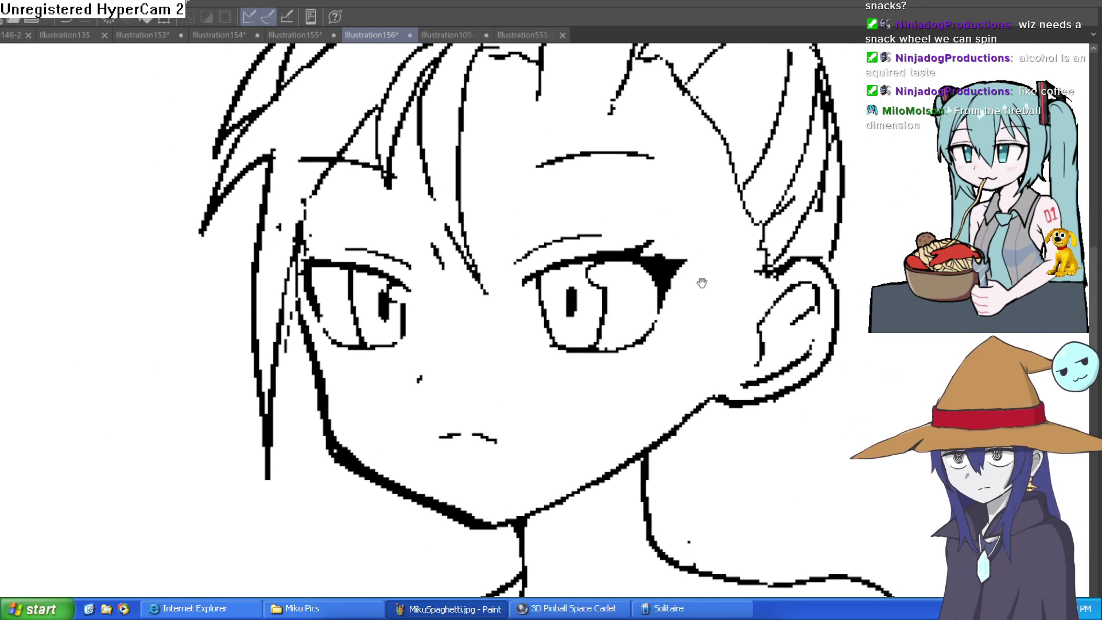
left_click_drag(701, 283, 700, 270)
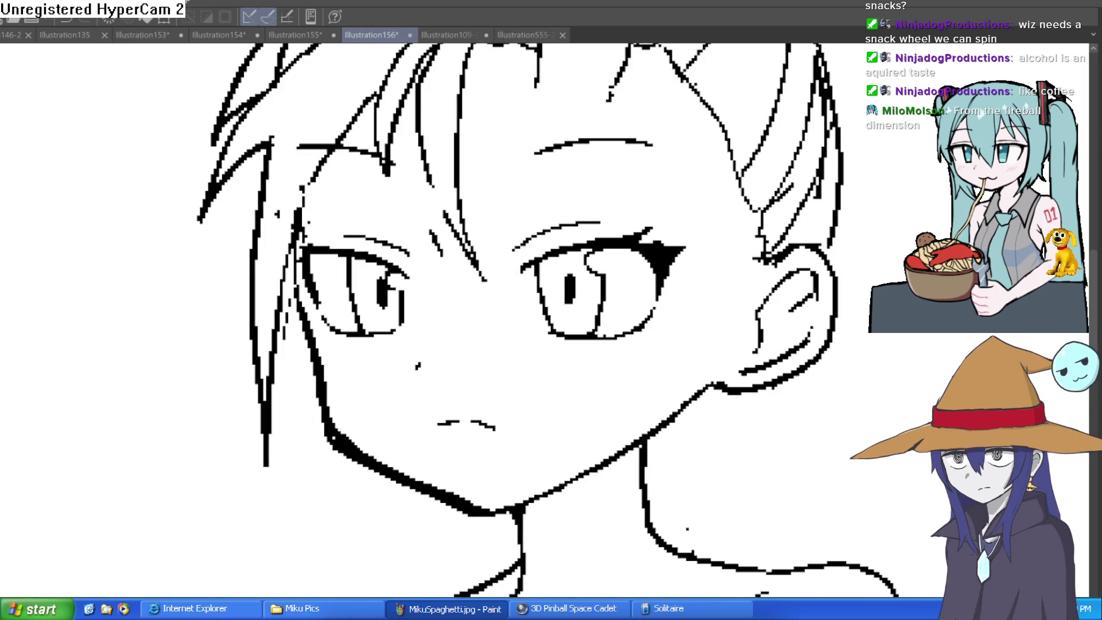
scroll(608, 251, "down", 1)
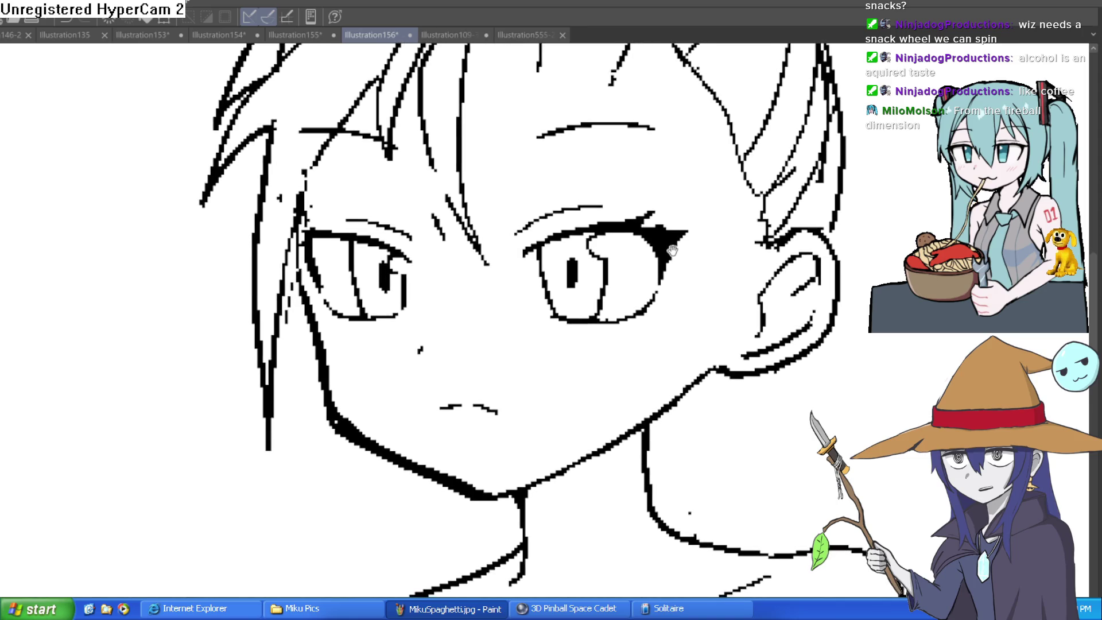
scroll(607, 251, "up", 3)
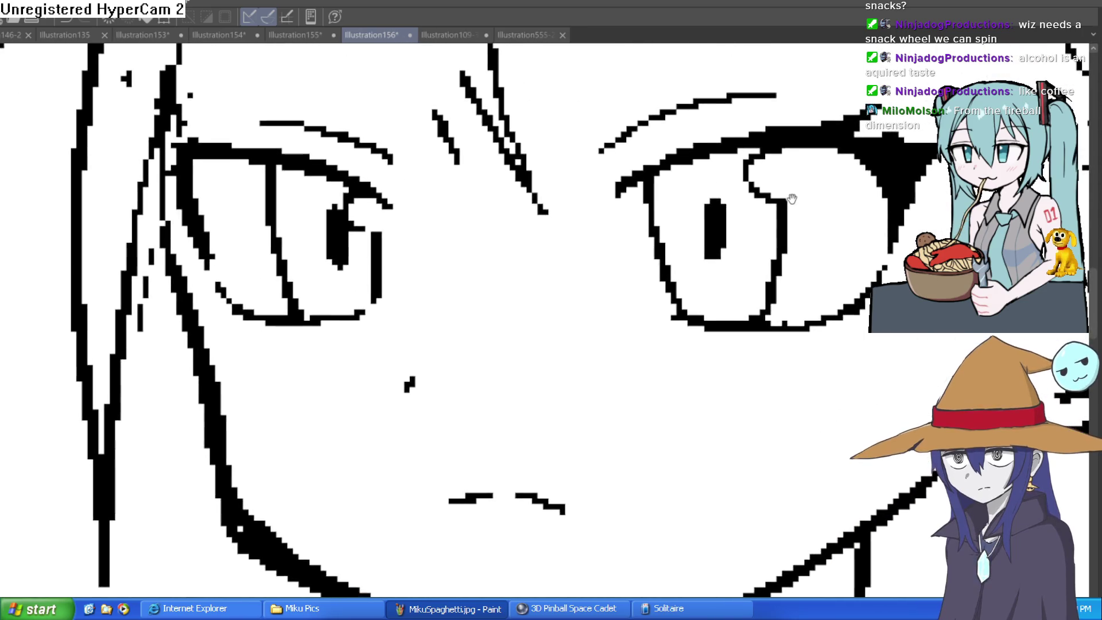
Step: Select the right eye, move it slightly down, apply, and deselect
mouse_move(911, 81)
left_mouse_down()
mouse_move(651, 67)
mouse_move(603, 303)
mouse_move(921, 335)
mouse_move(908, 71)
left_mouse_up()
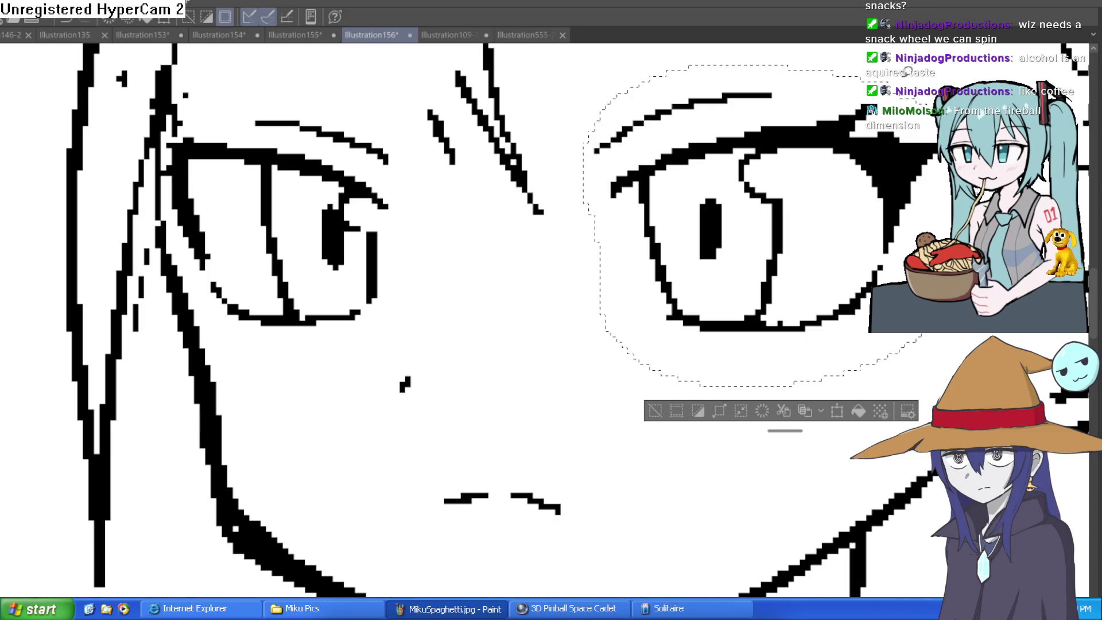
key("ctrl+t")
left_click_drag(849, 200, 853, 220)
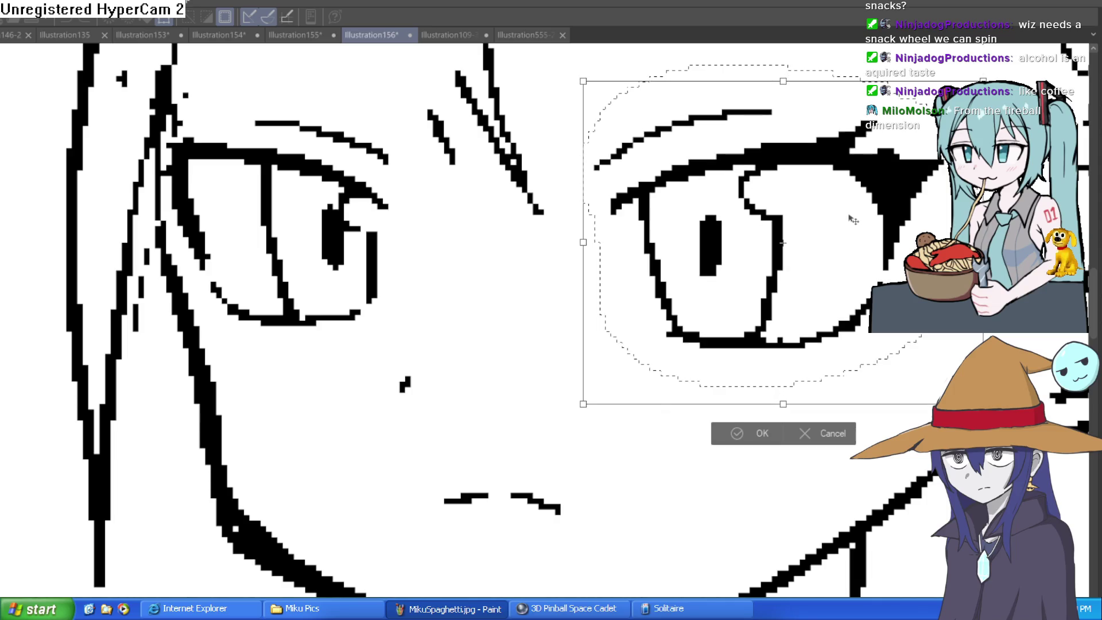
left_click(746, 434)
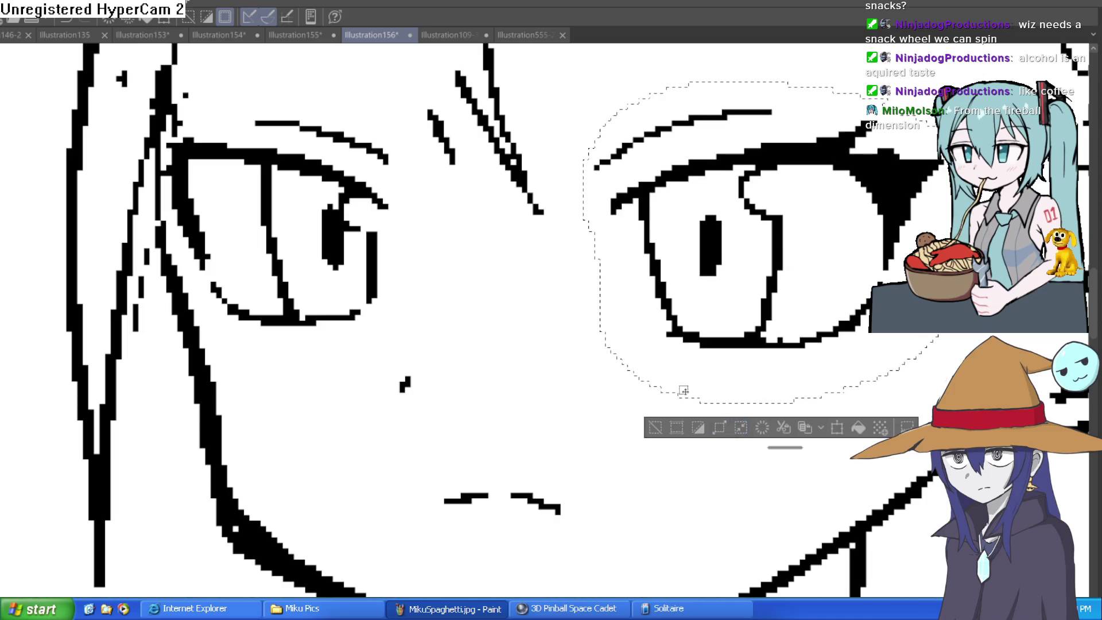
left_click(664, 434)
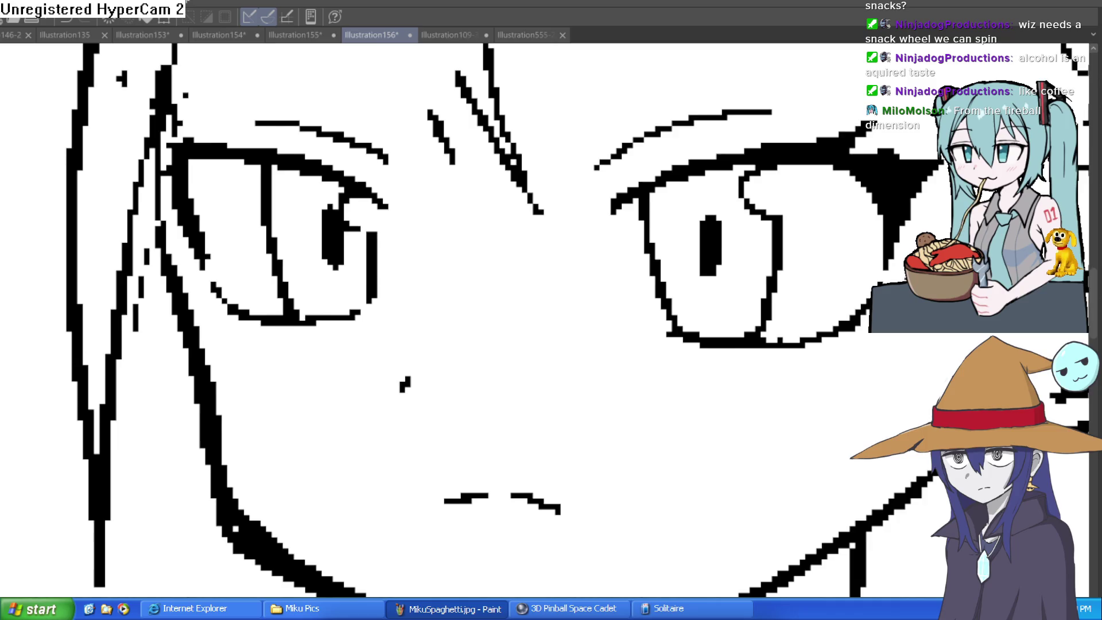
Step: Rotate the view about 15°, squash the reselected right eye vertically, apply, and deselect
key("minus")
mouse_move(855, 148)
left_mouse_down()
mouse_move(660, 204)
mouse_move(617, 304)
mouse_move(895, 227)
mouse_move(861, 144)
left_mouse_up()
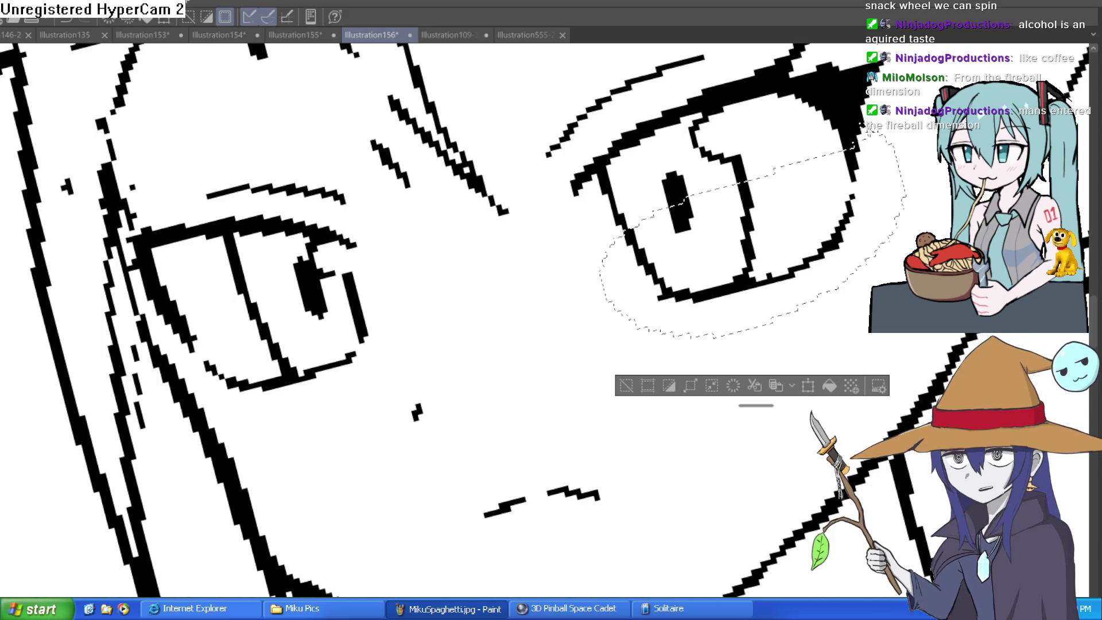
key("ctrl+t")
left_click_drag(783, 316, 770, 300)
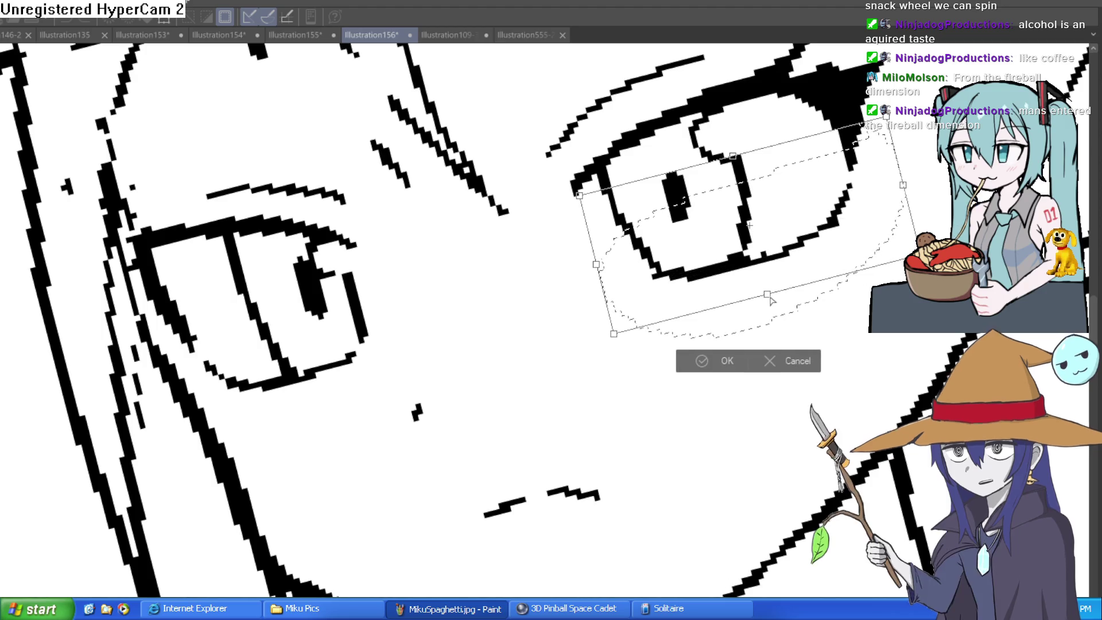
left_click(718, 362)
left_click(623, 363)
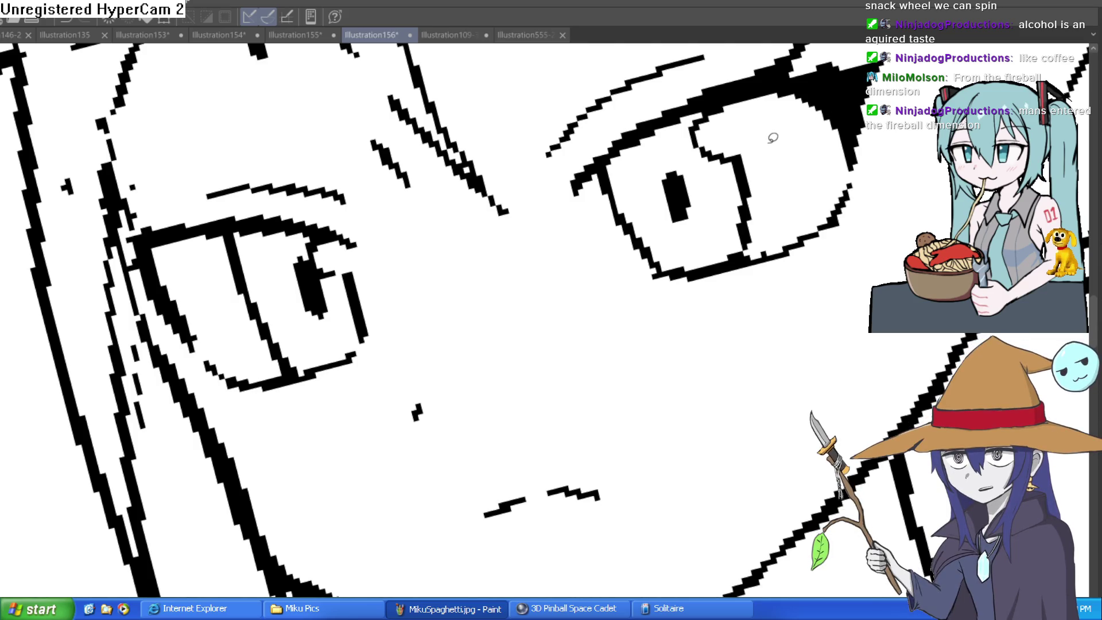
Step: With the view turned upright, brush the notch at the right eye's outer corner solid black
key("minus")
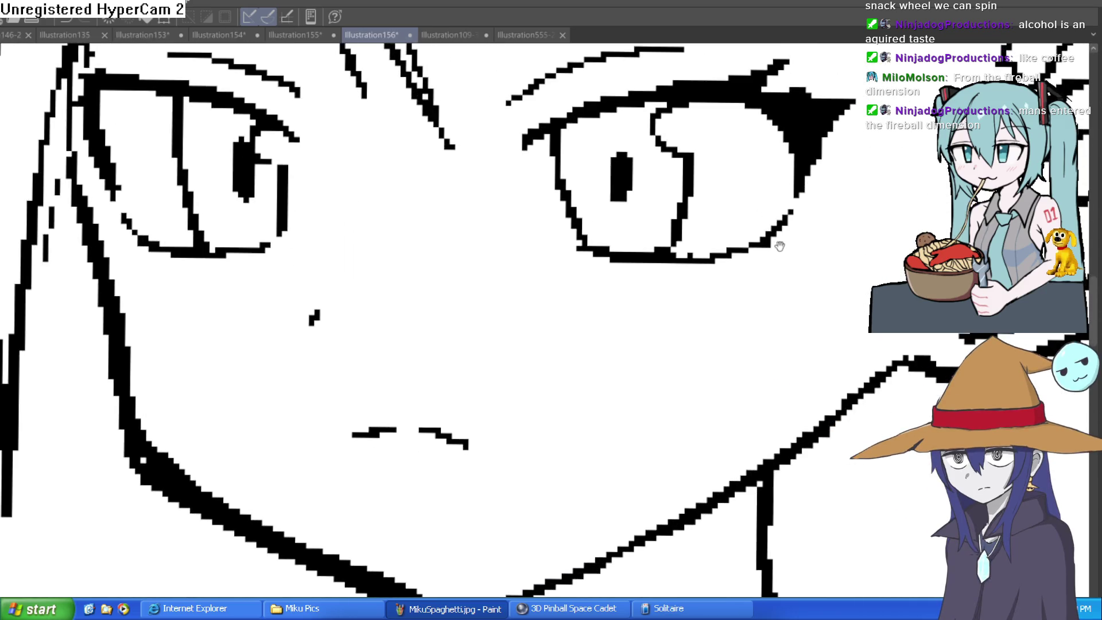
key("e")
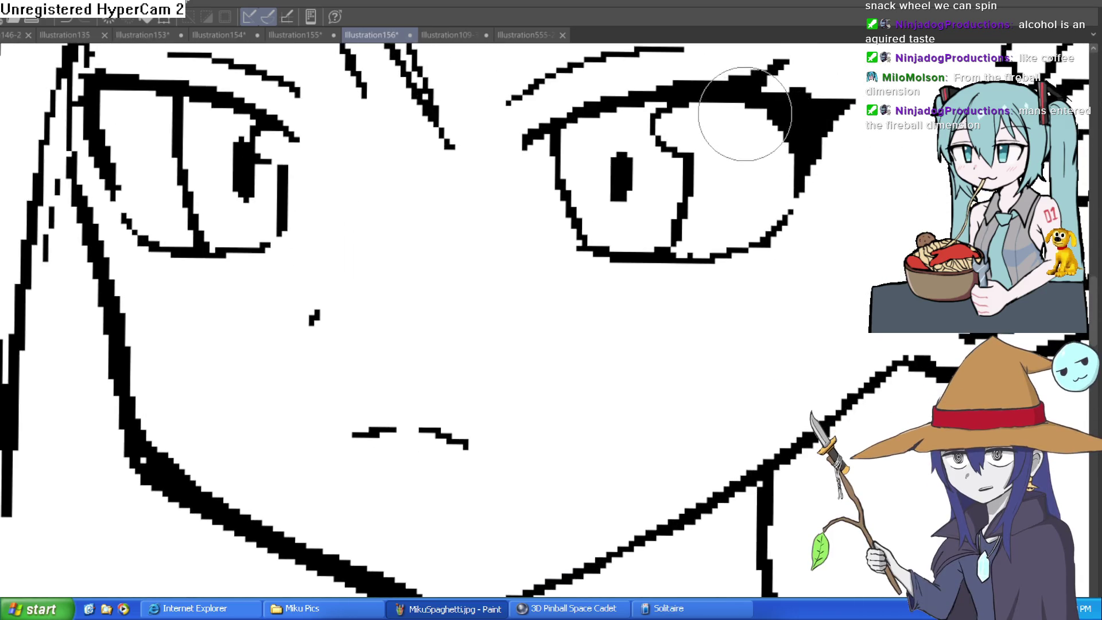
mouse_move(757, 112)
left_mouse_down()
mouse_move(799, 111)
mouse_move(789, 118)
left_mouse_up()
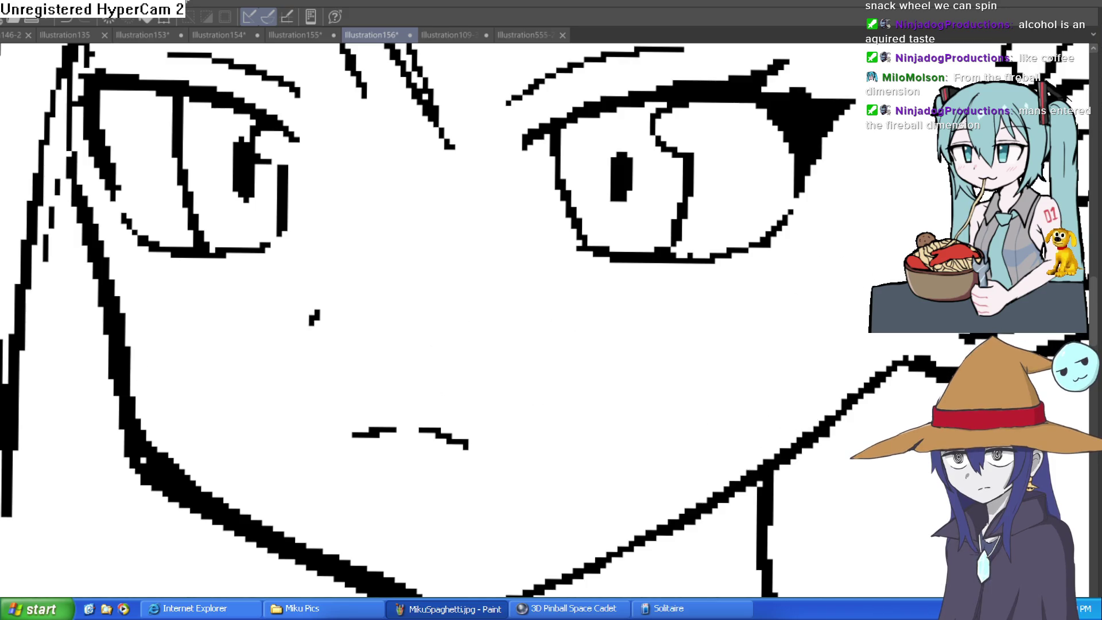
key("minus")
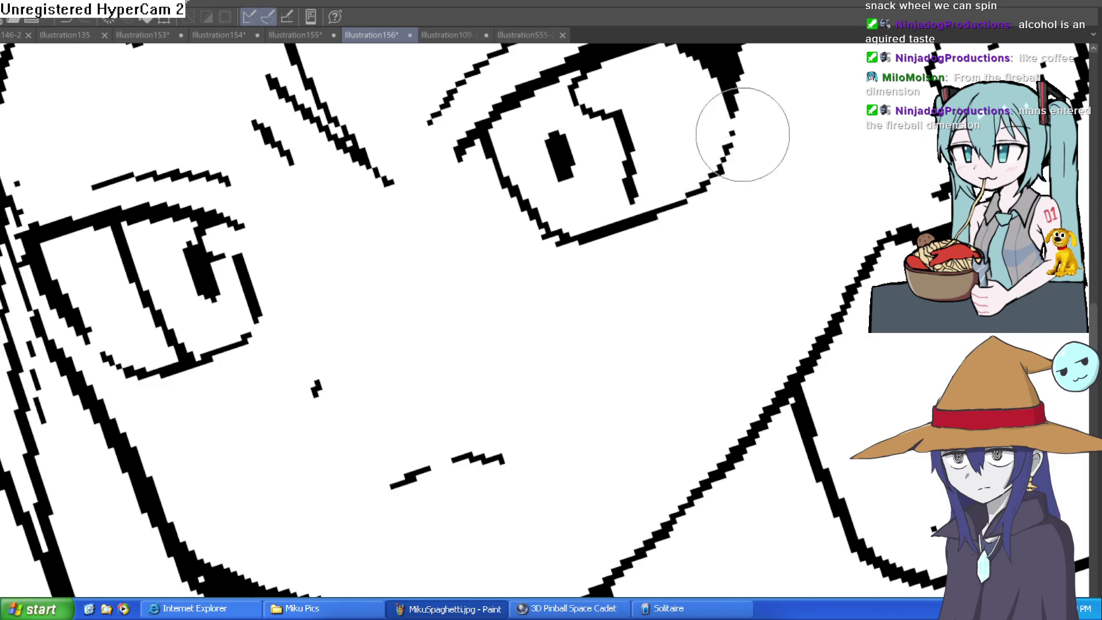
Step: Zoom out and flip the canvas horizontally and back to check the proportions
scroll(742, 134, "down", 5)
scroll(712, 273, "down", 4)
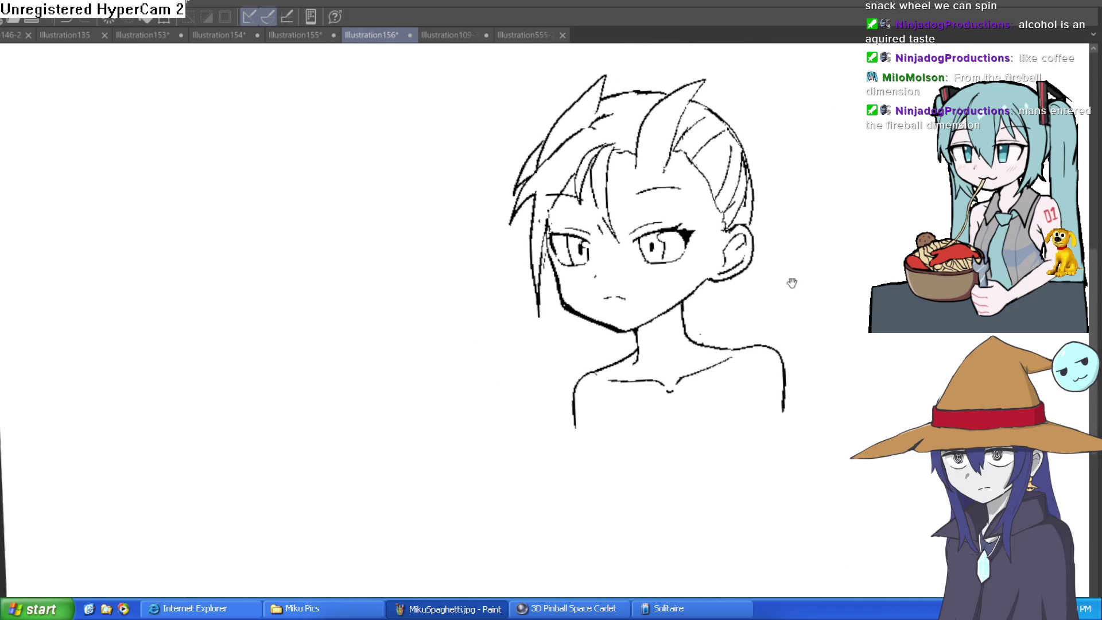
key("h")
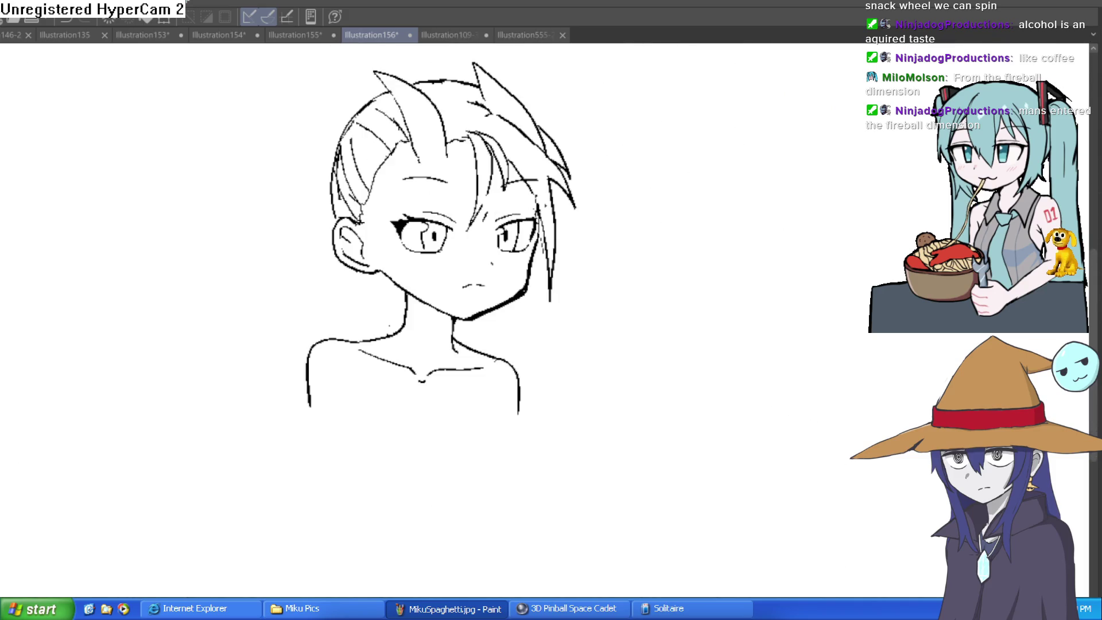
key("h")
Step: Redraw the right eye's pupil as a taller, pointed shape, then reframe the face
scroll(623, 219, "up", 5)
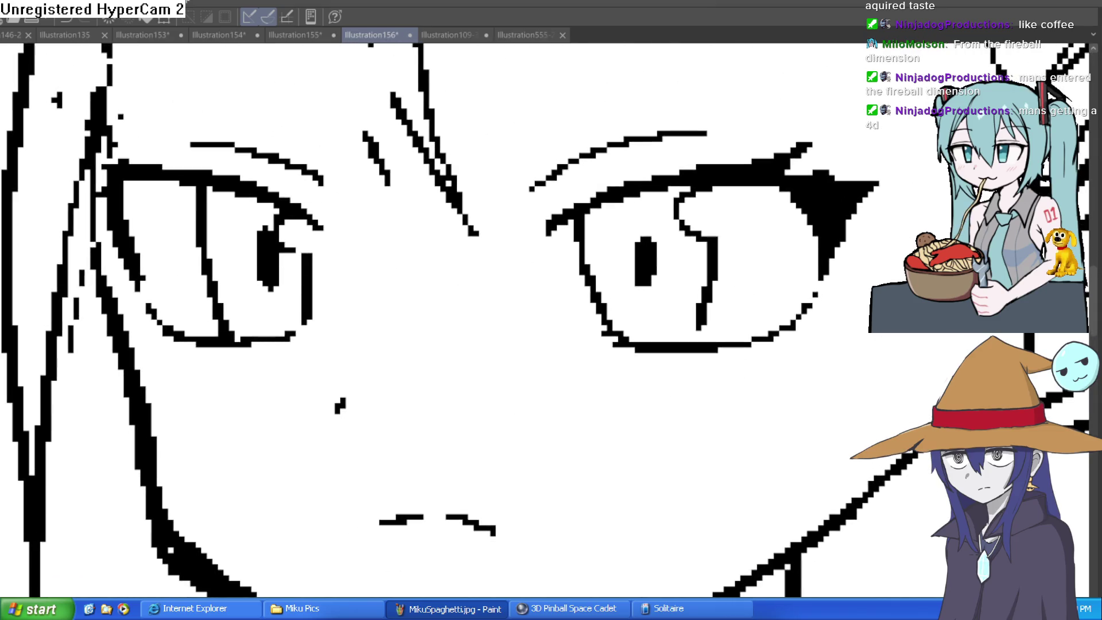
mouse_move(644, 246)
left_mouse_down()
mouse_move(643, 221)
mouse_move(646, 247)
left_mouse_up()
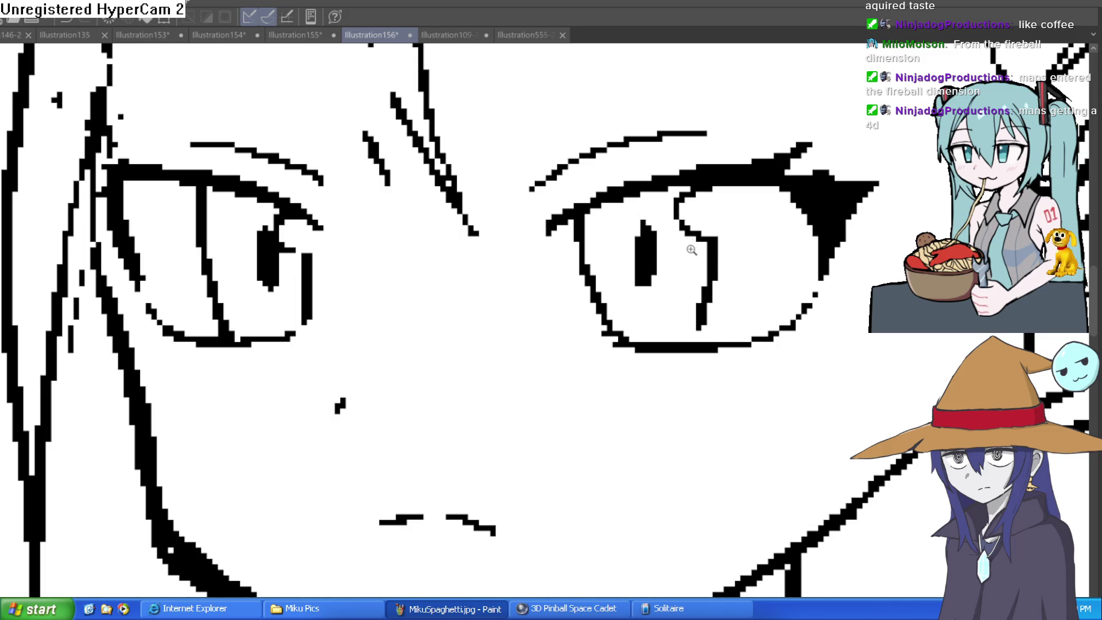
scroll(728, 284, "down", 5)
mouse_move(728, 284)
left_mouse_down()
mouse_move(701, 259)
mouse_move(713, 209)
mouse_move(684, 256)
mouse_move(679, 329)
mouse_move(713, 341)
mouse_move(694, 362)
mouse_move(700, 347)
left_mouse_up()
scroll(710, 292, "down", 3)
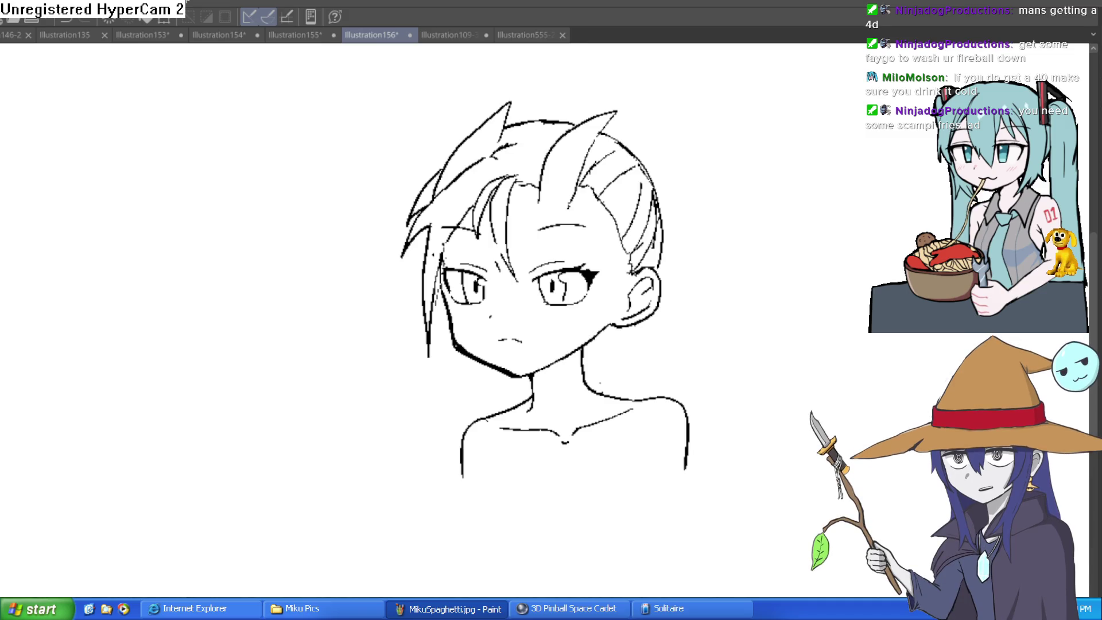
Step: Erase along the left cheek contour to thin the face outline
mouse_move(720, 374)
left_mouse_down()
mouse_move(666, 352)
mouse_move(752, 280)
mouse_move(660, 418)
left_mouse_up()
scroll(500, 241, "up", 3)
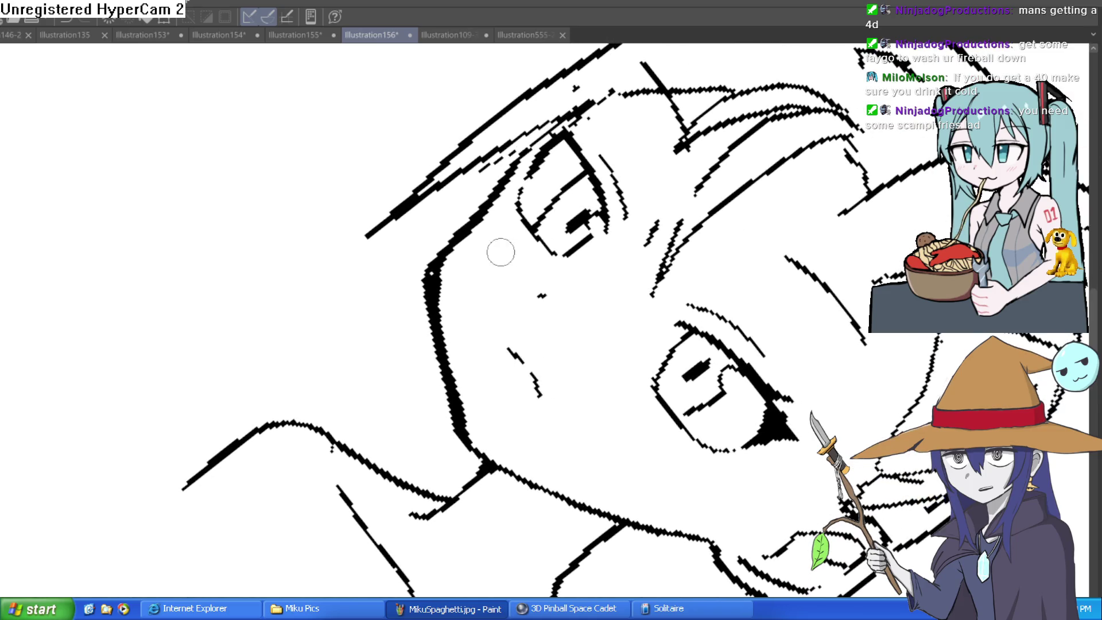
mouse_move(450, 221)
left_mouse_down()
mouse_move(418, 253)
mouse_move(453, 446)
left_mouse_up()
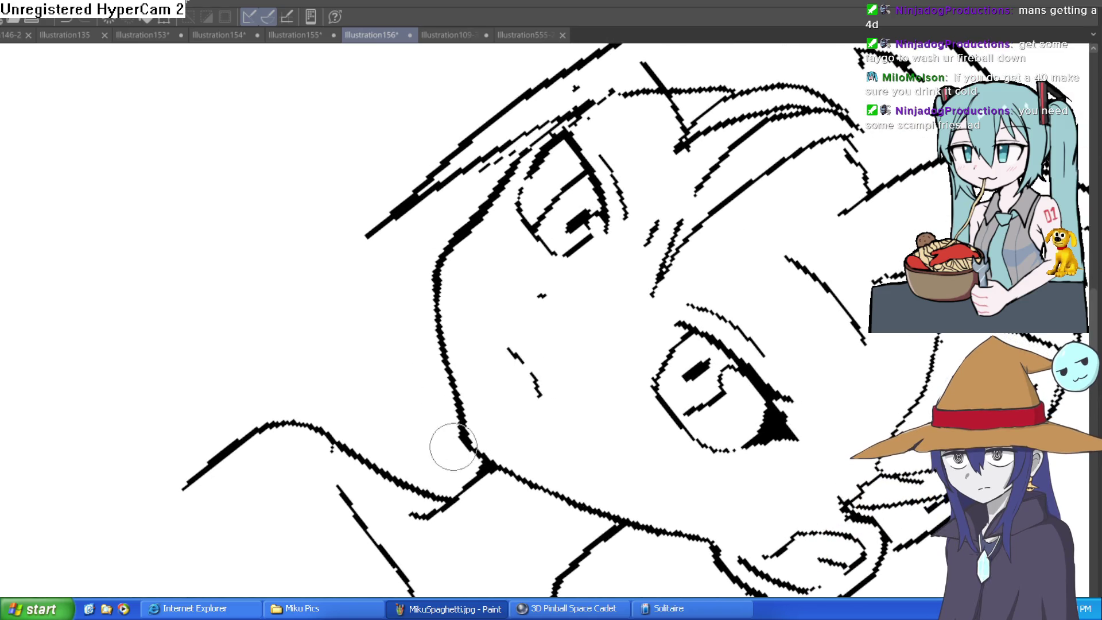
scroll(669, 313, "down", 6)
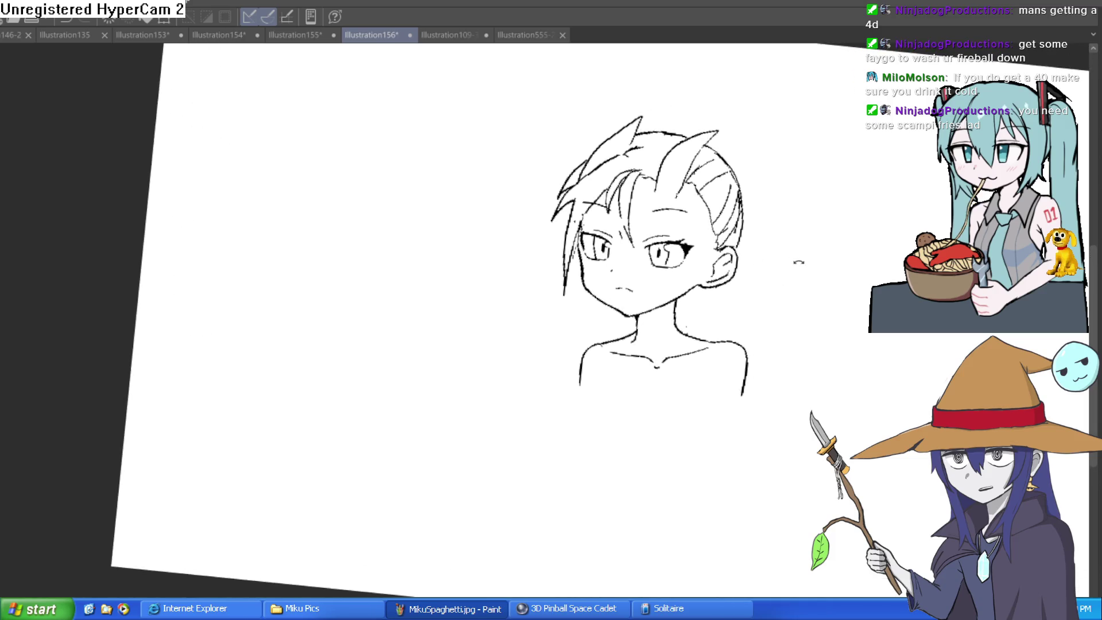
Step: Rotate the view back toward upright and recentre the whole bust
key("minus")
key("minus")
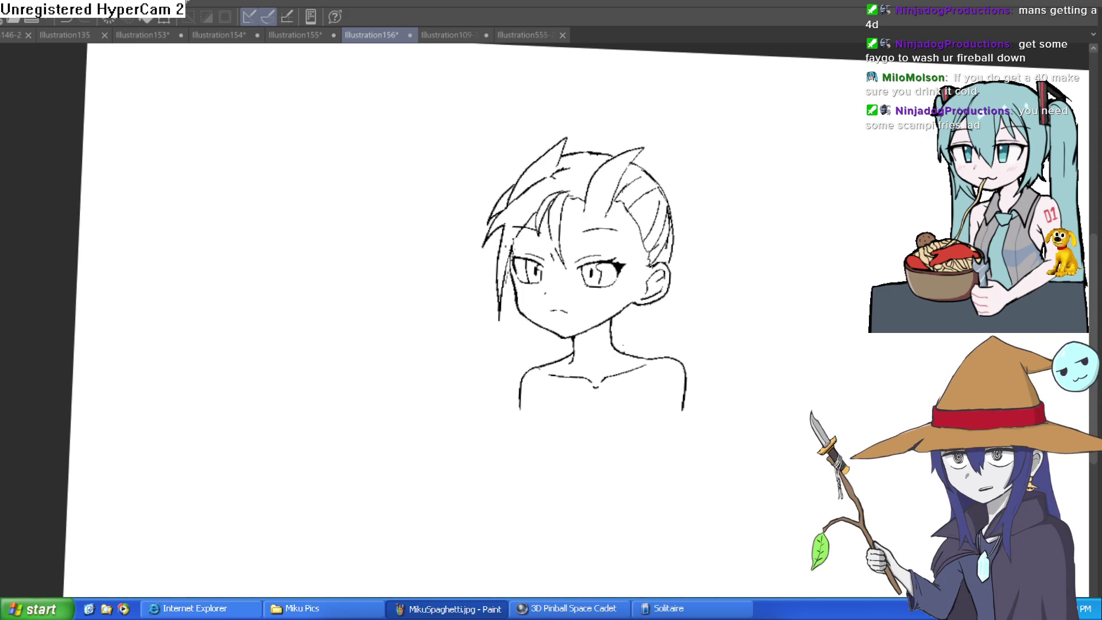
left_click_drag(705, 373, 621, 363)
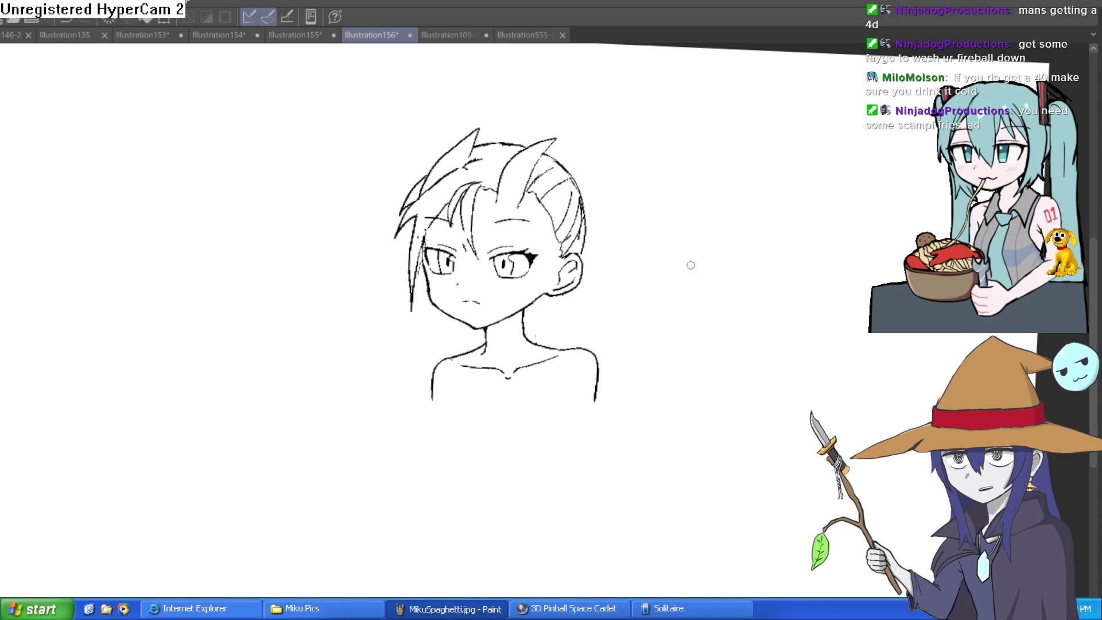
left_click_drag(683, 294, 688, 287)
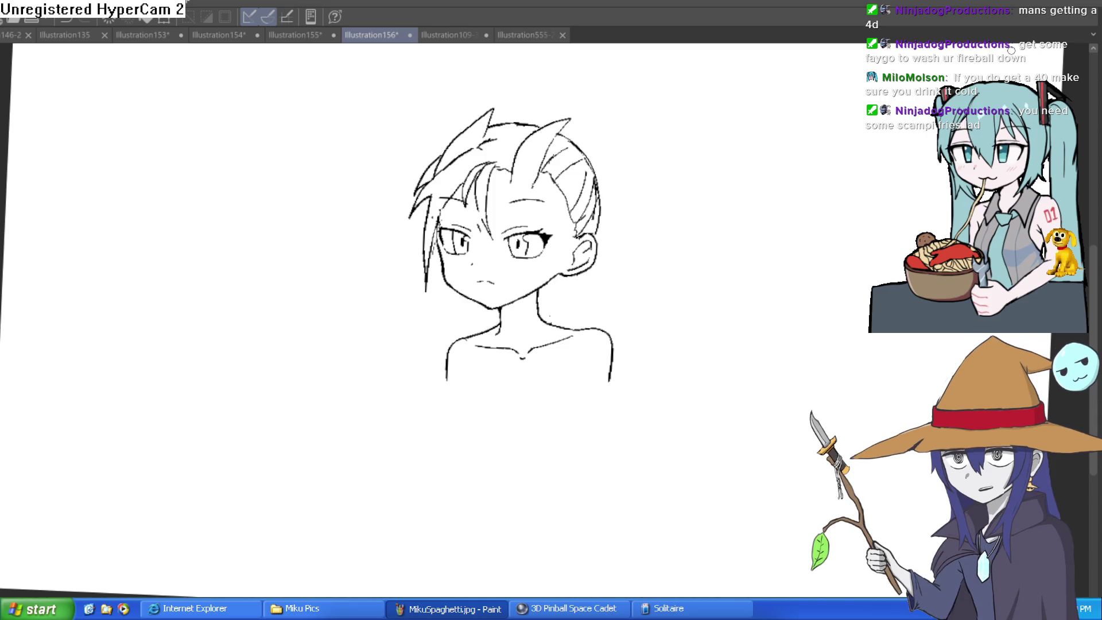
mouse_move(1010, 51)
left_mouse_down()
mouse_move(701, 337)
mouse_move(664, 300)
left_mouse_up()
Step: Draw a chest mark, the left and right torso sides, and an earring loop under the ear
left_click_drag(497, 442, 506, 442)
mouse_move(470, 371)
left_mouse_down()
mouse_move(453, 428)
mouse_move(462, 446)
left_mouse_up()
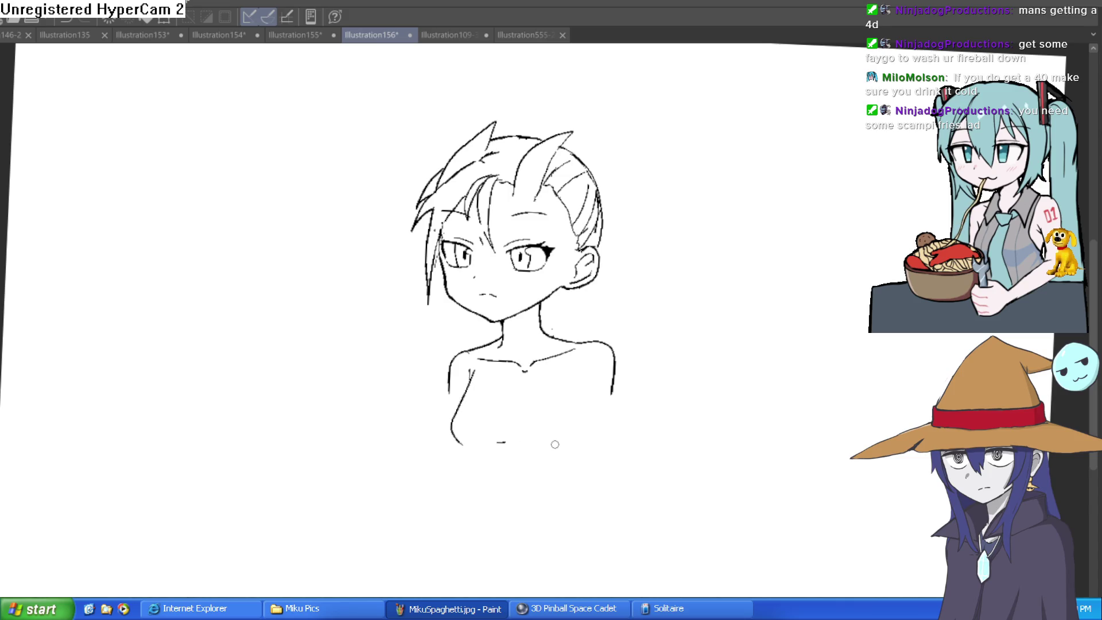
left_click_drag(581, 370, 577, 473)
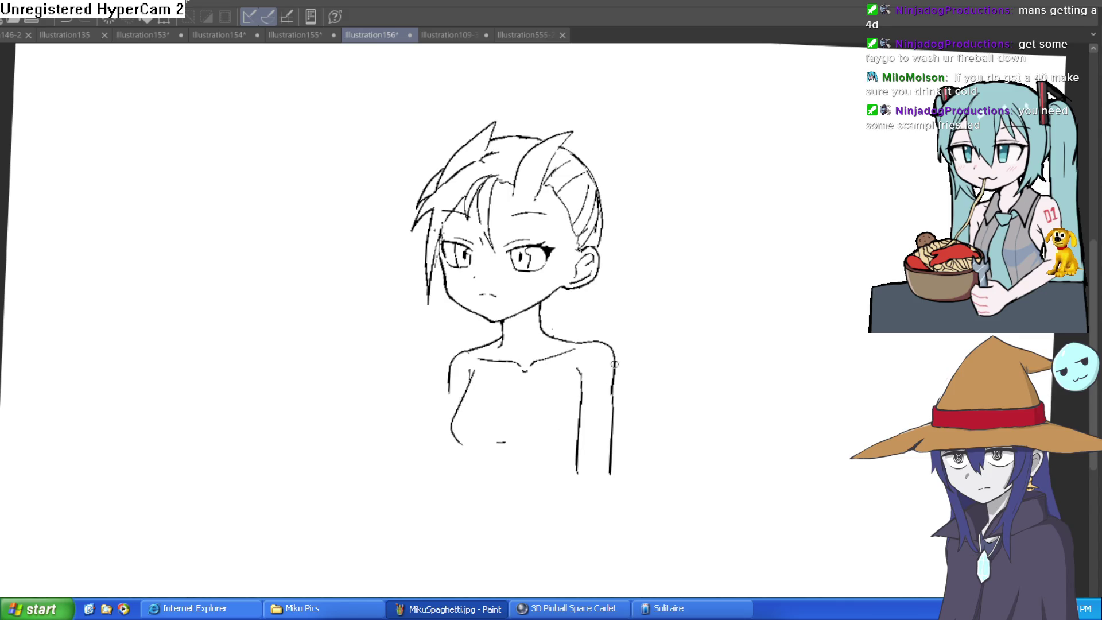
scroll(575, 287, "up", 3)
mouse_move(575, 291)
left_mouse_down()
mouse_move(536, 321)
mouse_move(524, 288)
mouse_move(565, 312)
mouse_move(561, 328)
mouse_move(531, 333)
left_mouse_up()
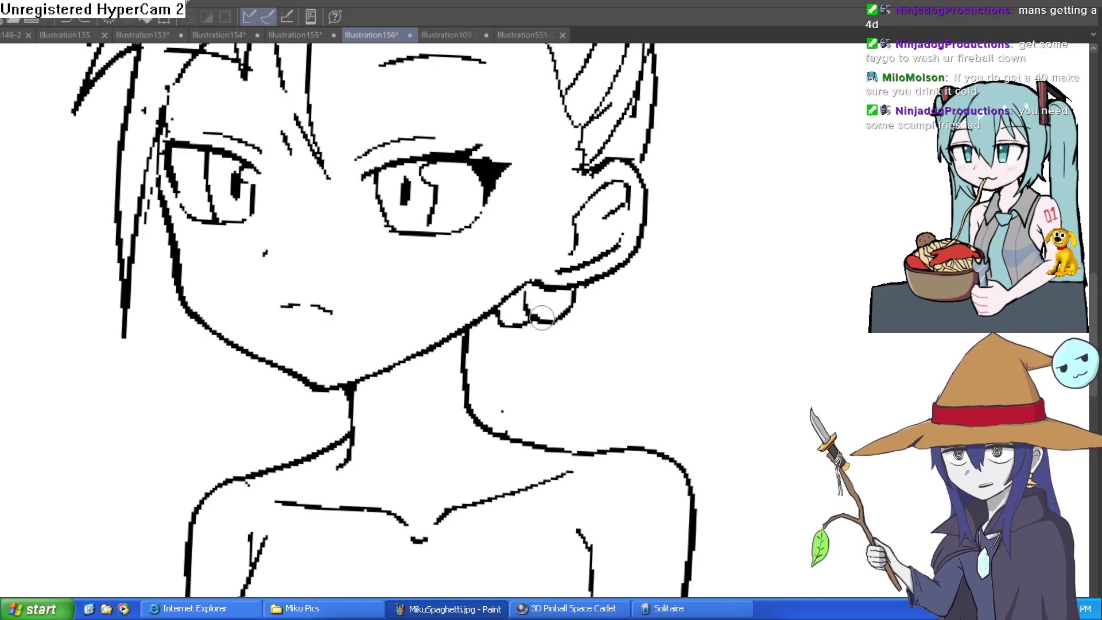
Step: Undo the looped earring and a trial hooked earring
key("ctrl+z")
key("ctrl+z")
key("ctrl+z")
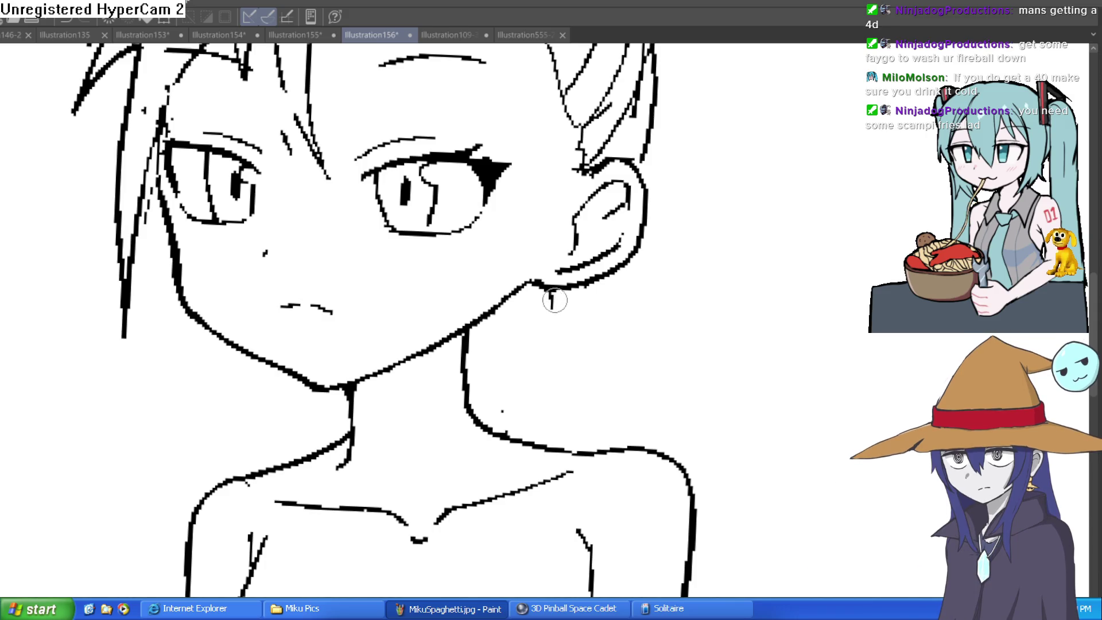
mouse_move(571, 290)
left_mouse_down()
mouse_move(559, 321)
mouse_move(540, 328)
left_mouse_up()
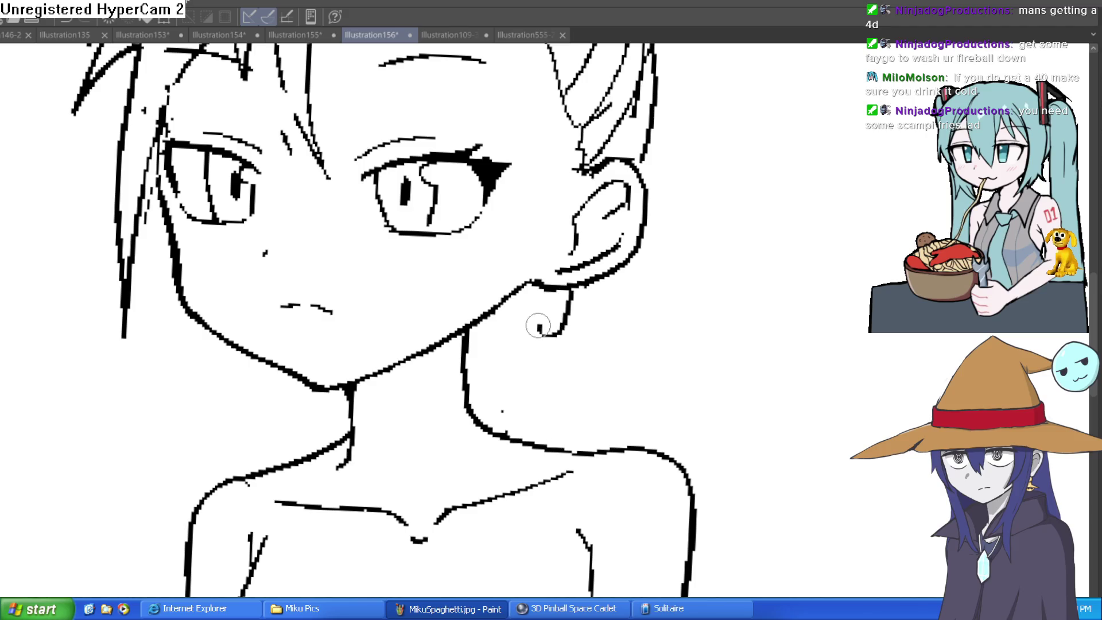
key("ctrl+z")
key("ctrl+z")
Step: Draw a long braided dangle from the earlobe to the neckline, then erase its upper right outline
mouse_move(571, 289)
left_mouse_down()
mouse_move(559, 333)
mouse_move(546, 339)
mouse_move(544, 293)
mouse_move(514, 314)
mouse_move(534, 335)
mouse_move(518, 327)
mouse_move(529, 379)
left_mouse_up()
mouse_move(541, 337)
left_mouse_down()
mouse_move(532, 380)
mouse_move(566, 330)
mouse_move(564, 370)
left_mouse_up()
mouse_move(564, 370)
left_mouse_down()
mouse_move(523, 369)
mouse_move(516, 386)
mouse_move(524, 381)
mouse_move(528, 413)
left_mouse_up()
mouse_move(560, 376)
left_mouse_down()
mouse_move(514, 455)
mouse_move(534, 460)
mouse_move(554, 436)
mouse_move(540, 467)
mouse_move(516, 465)
mouse_move(495, 493)
left_mouse_up()
left_click_drag(517, 338, 504, 303)
mouse_move(554, 296)
left_mouse_down()
mouse_move(566, 338)
mouse_move(551, 321)
mouse_move(526, 319)
mouse_move(563, 288)
left_mouse_up()
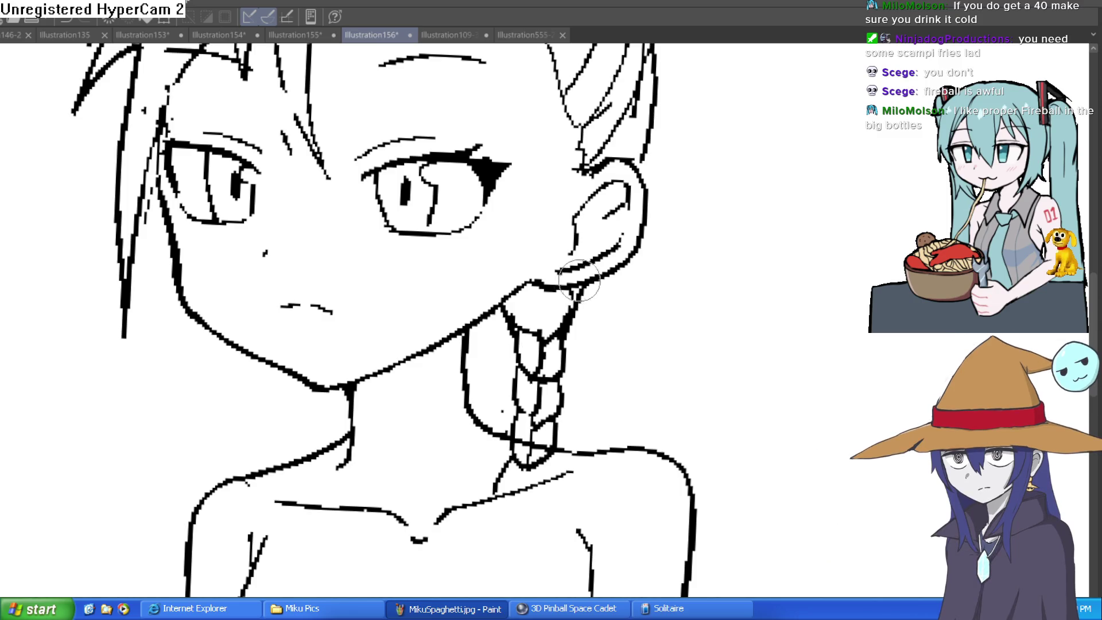
mouse_move(582, 308)
left_mouse_down()
mouse_move(581, 293)
mouse_move(567, 317)
mouse_move(511, 331)
mouse_move(515, 312)
mouse_move(499, 315)
mouse_move(574, 302)
mouse_move(565, 335)
mouse_move(517, 345)
mouse_move(522, 329)
mouse_move(559, 370)
left_mouse_up()
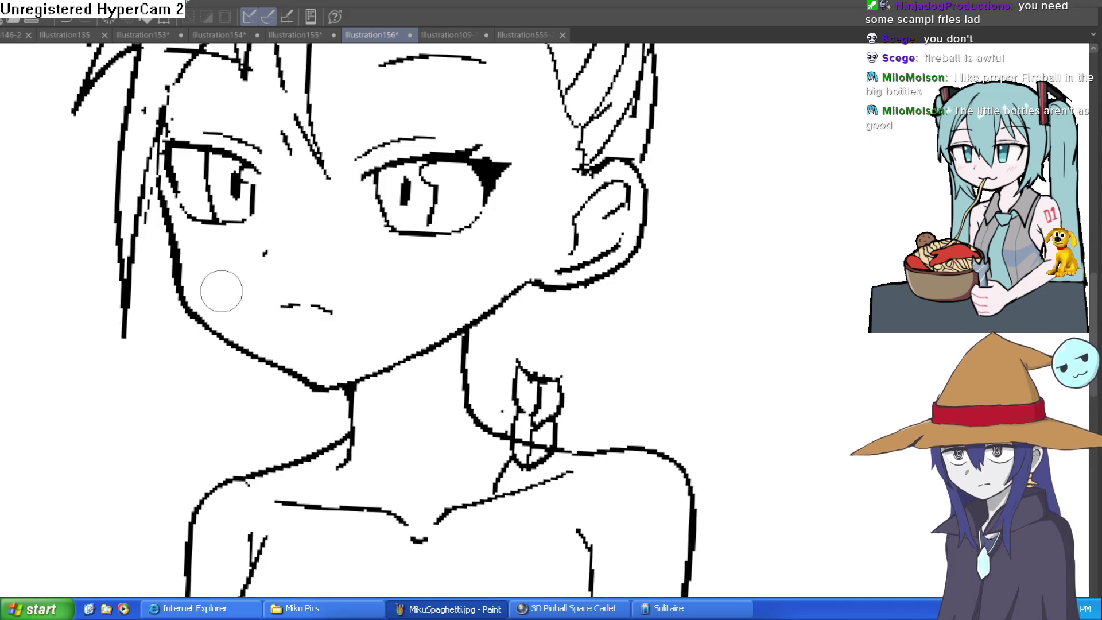
Step: Tilt the view, draw a diagonal line across the braid, and straighten the view
scroll(532, 221, "down", 1)
key("^")
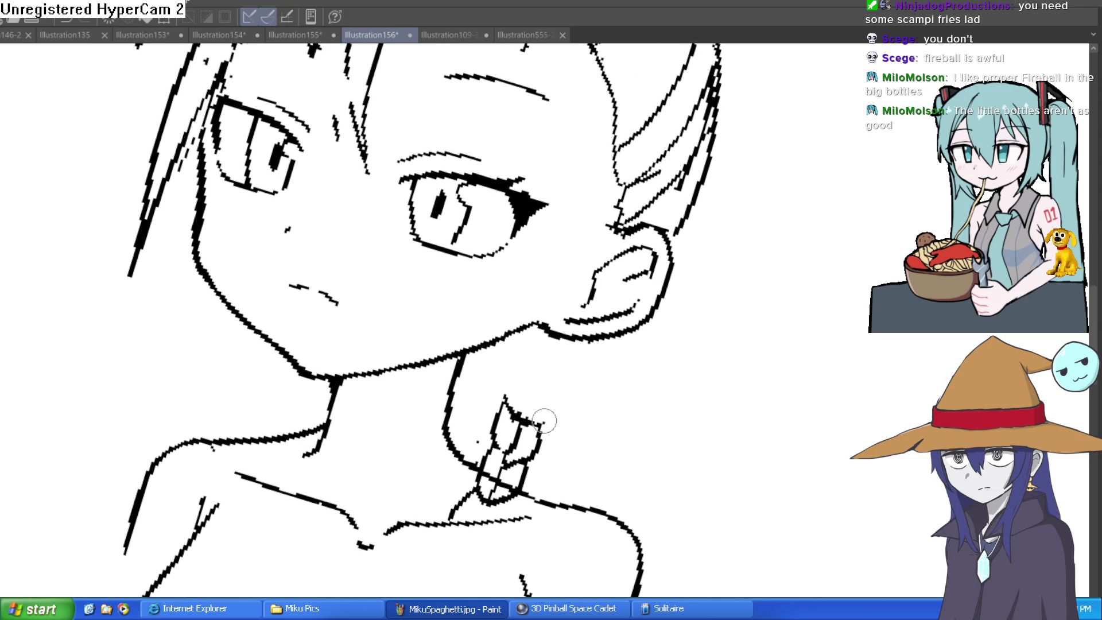
mouse_move(495, 385)
left_mouse_down()
mouse_move(479, 352)
mouse_move(506, 378)
left_mouse_up()
key("ctrl+@")
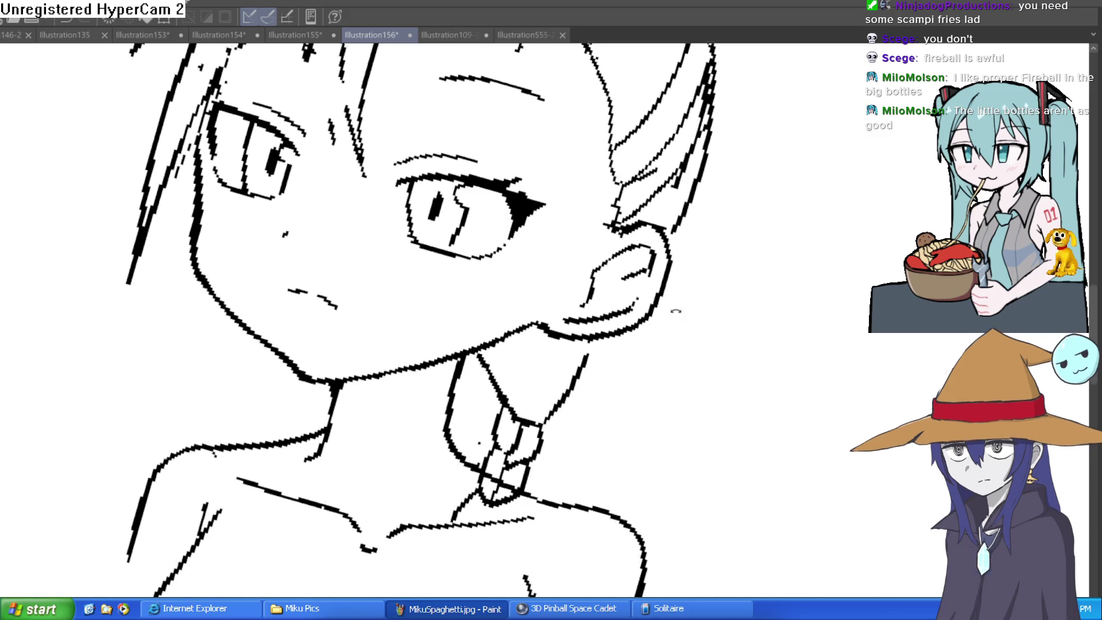
Step: Erase the braid lines lying over the neck
scroll(686, 313, "up", 3)
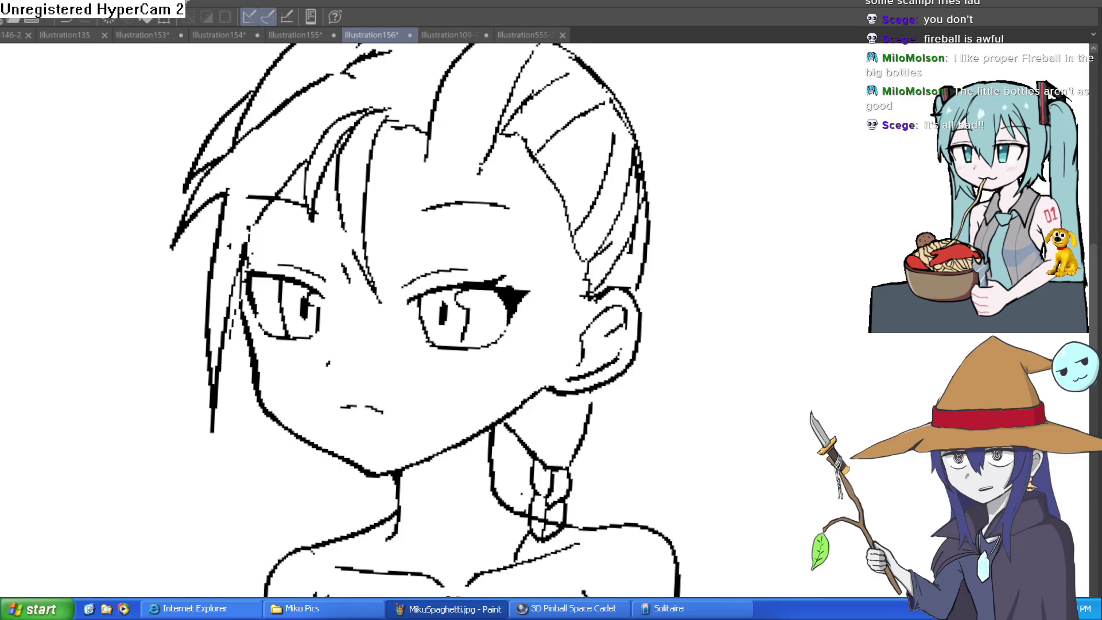
scroll(631, 402, "down", 3)
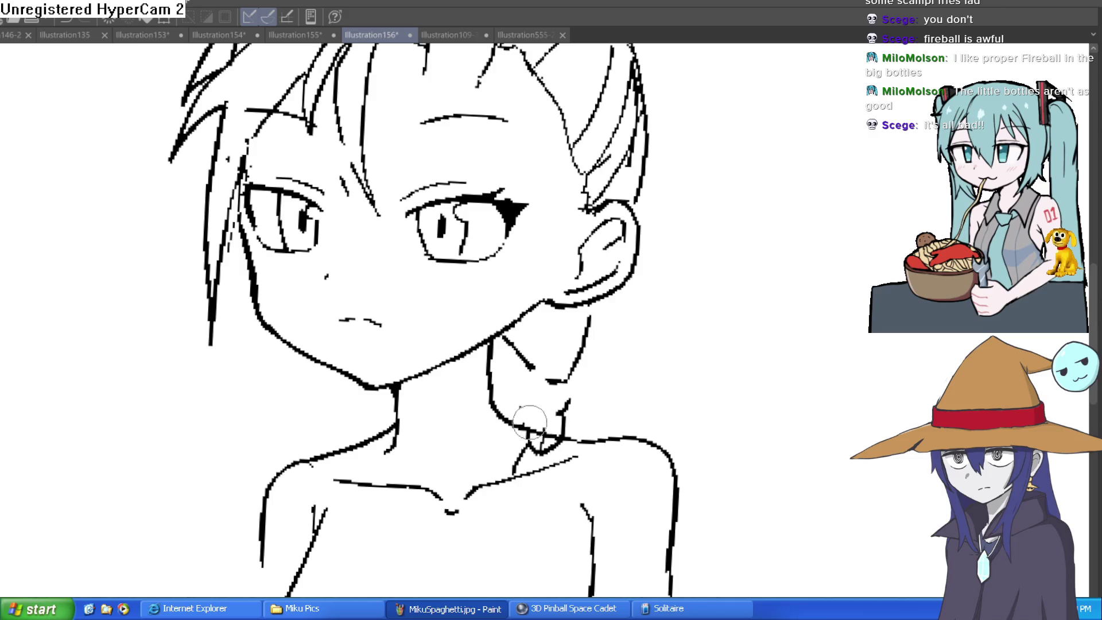
mouse_move(565, 406)
left_mouse_down()
mouse_move(560, 453)
mouse_move(537, 443)
mouse_move(571, 429)
left_mouse_up()
scroll(702, 333, "down", 3)
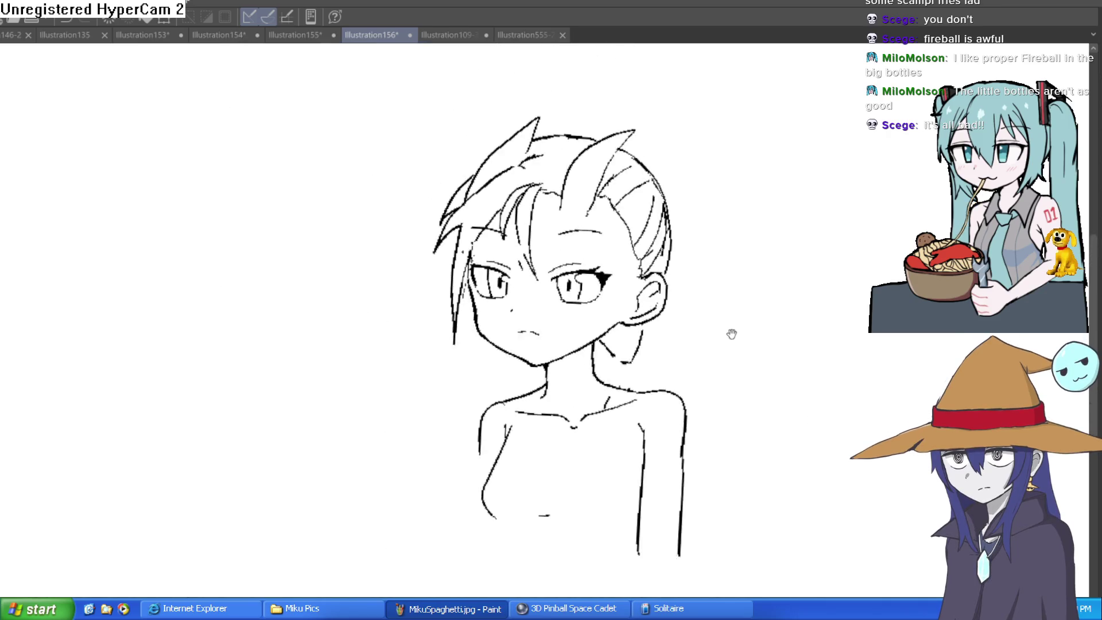
left_click_drag(731, 333, 346, 193)
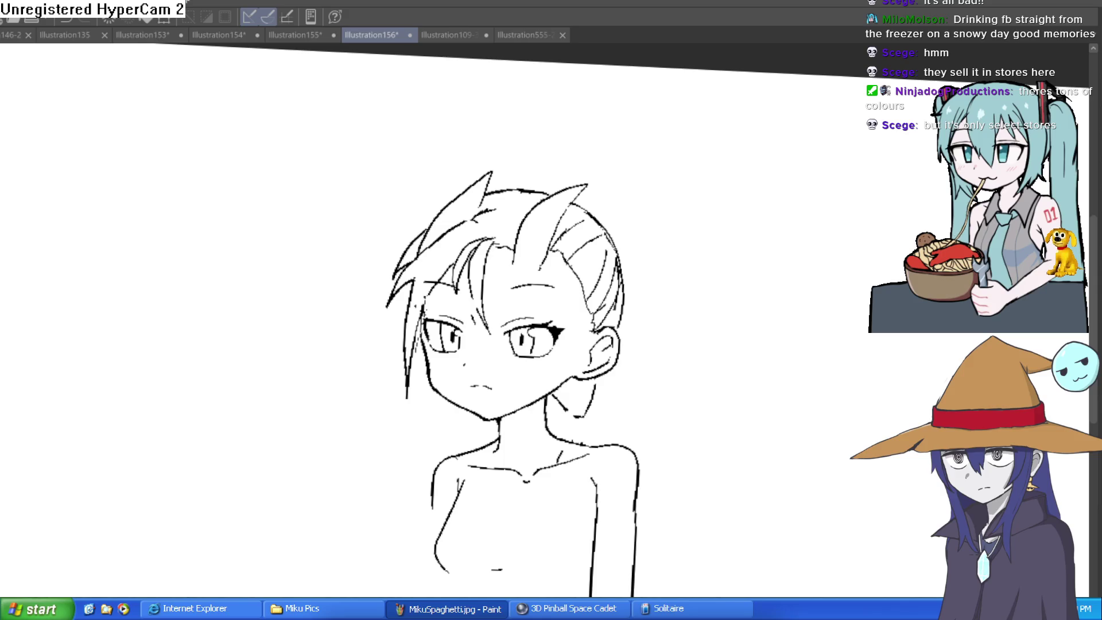
left_click(598, 399)
left_click(584, 350)
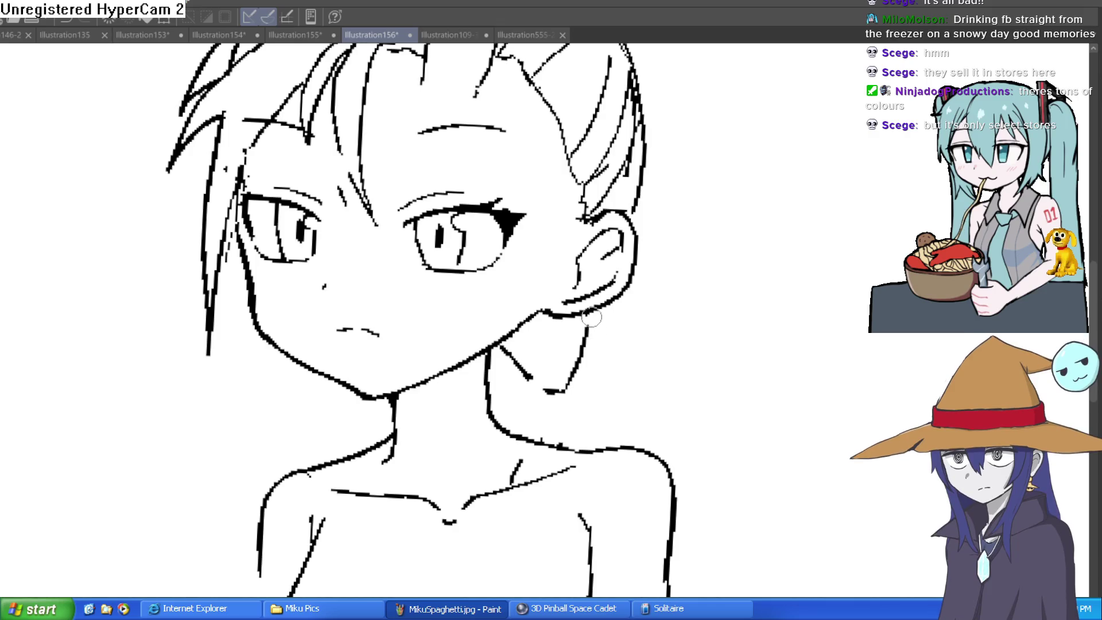
mouse_move(500, 349)
left_mouse_down()
mouse_move(532, 377)
mouse_move(576, 362)
mouse_move(505, 359)
mouse_move(520, 367)
left_mouse_up()
left_click_drag(579, 350, 570, 384)
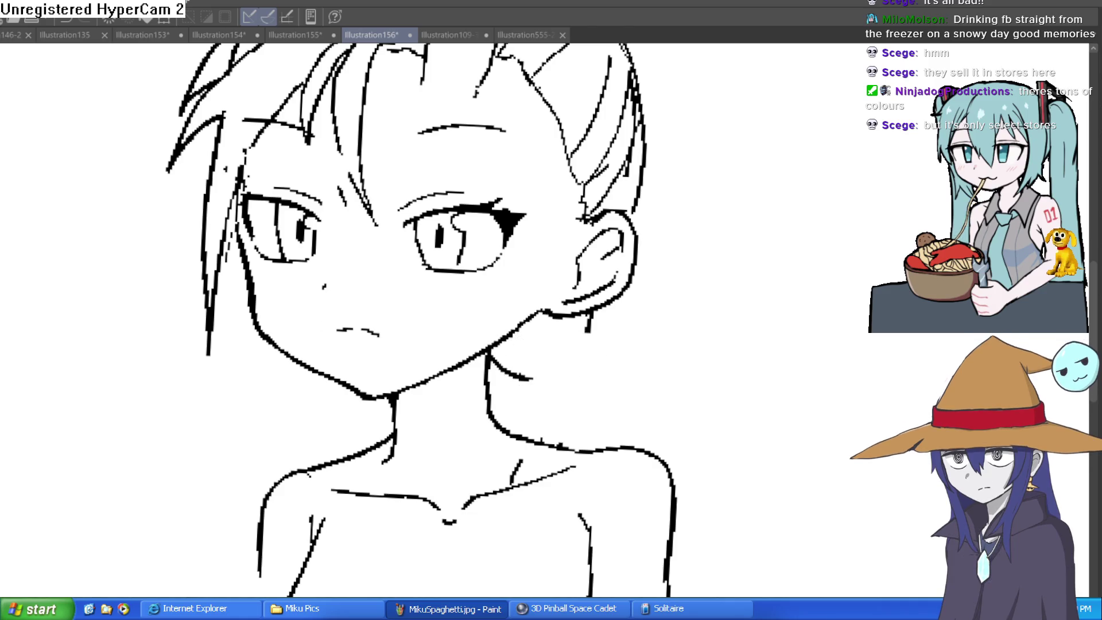
scroll(525, 347, "up", 2)
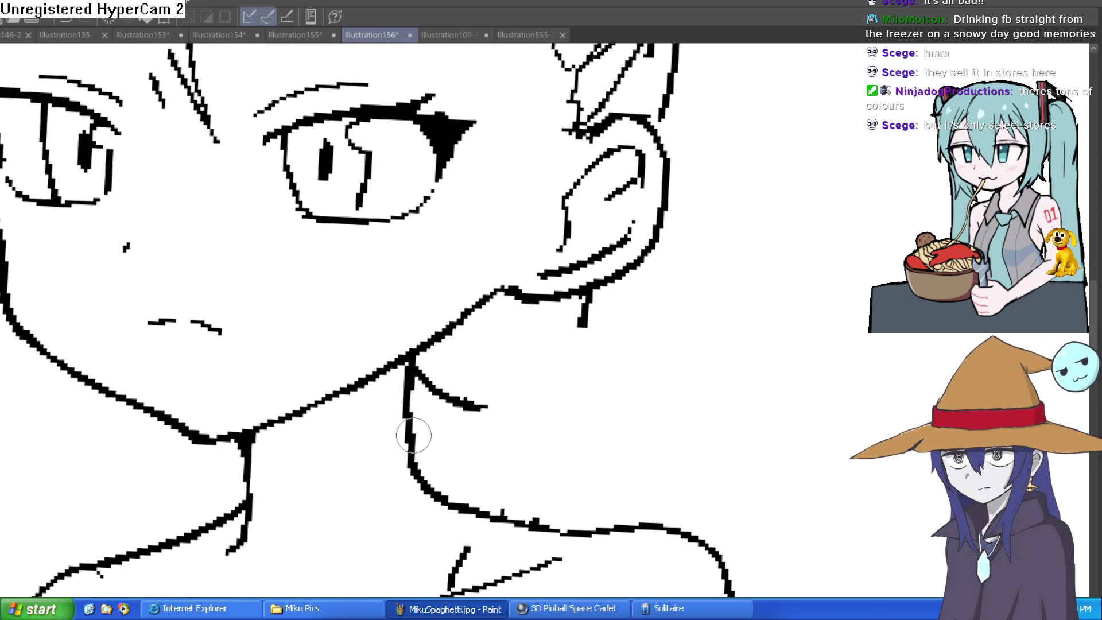
left_click_drag(411, 390, 536, 422)
mouse_move(583, 324)
left_mouse_down()
mouse_move(580, 383)
mouse_move(541, 405)
left_mouse_up()
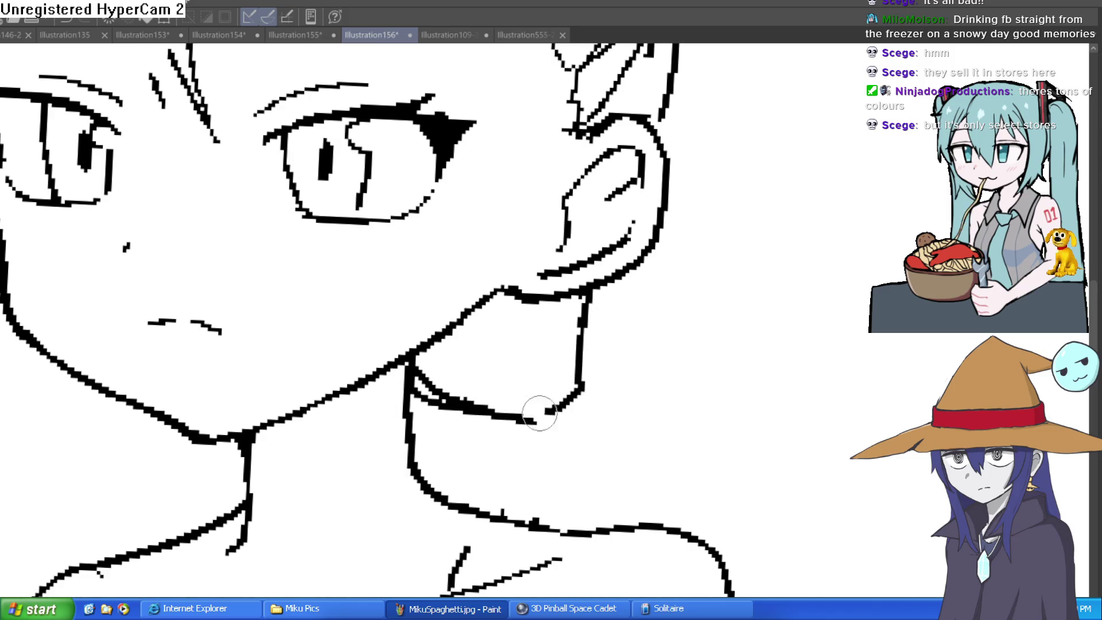
mouse_move(585, 374)
left_mouse_down()
mouse_move(592, 422)
mouse_move(599, 402)
mouse_move(689, 480)
mouse_move(631, 516)
mouse_move(551, 503)
left_mouse_up()
scroll(546, 459, "down", 2)
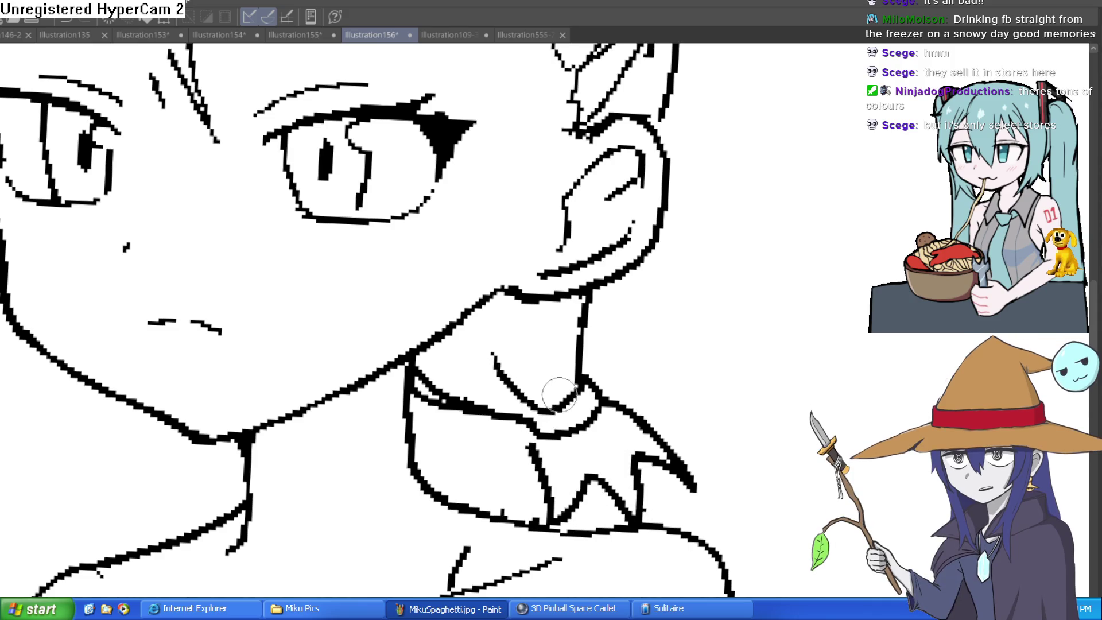
scroll(632, 373, "down", 3)
key("ctrl+z")
key("ctrl+z")
key("ctrl+z")
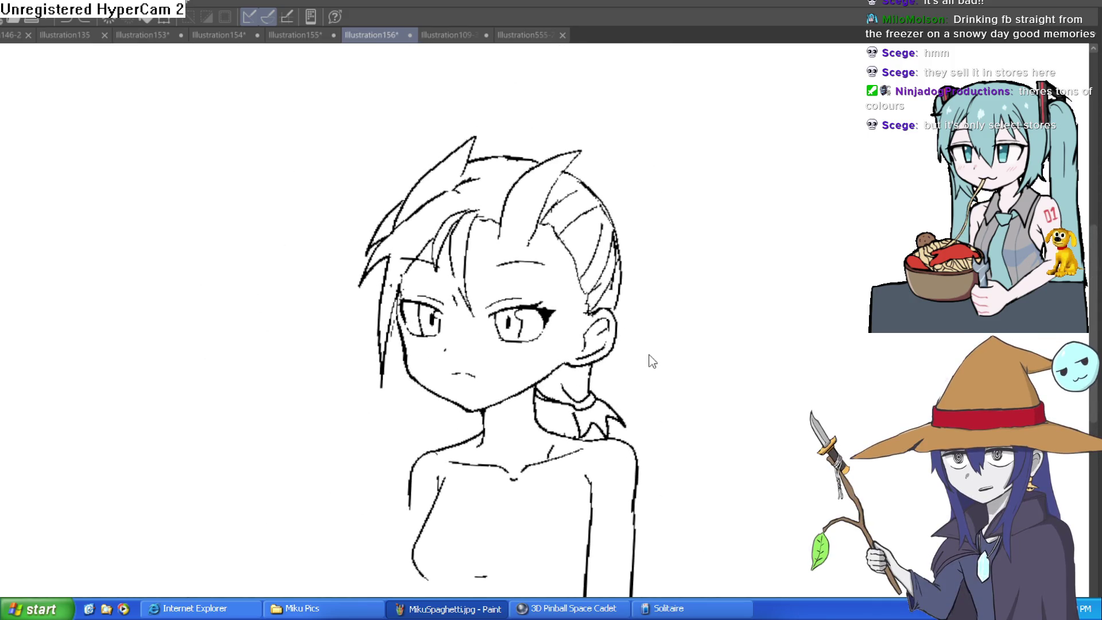
key("ctrl+z")
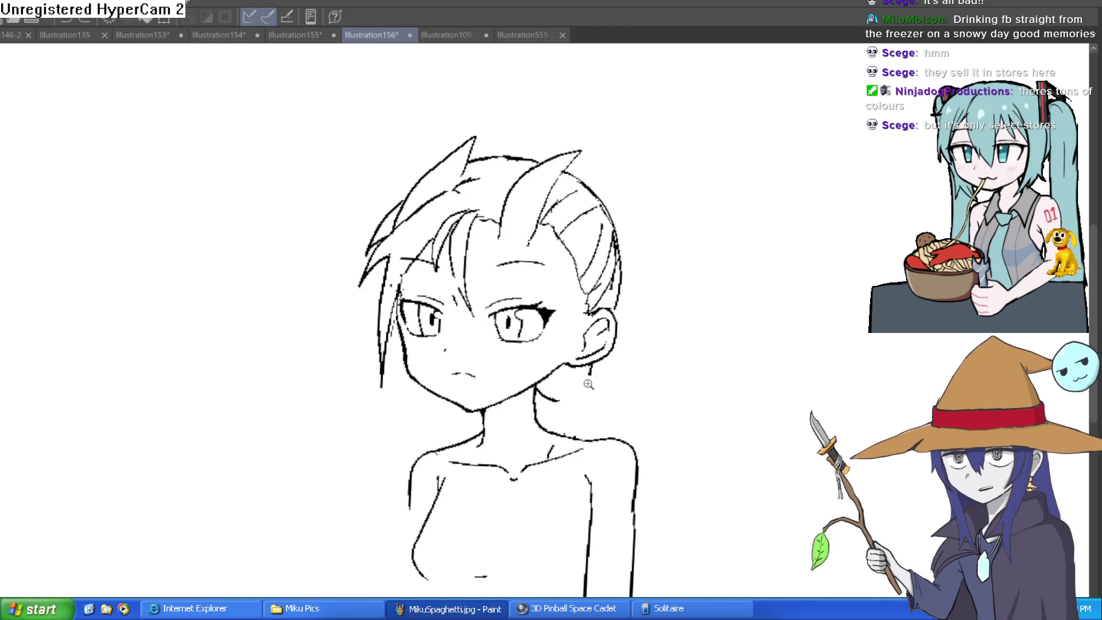
Step: Draw the line from under the ear down to the base of the neck
scroll(646, 359, "up", 3)
left_click_drag(562, 485, 550, 552)
scroll(499, 471, "down", 3)
mouse_move(396, 402)
left_mouse_down()
mouse_move(467, 388)
mouse_move(419, 364)
mouse_move(474, 388)
left_mouse_up()
Step: Switch to the Eraser for the old curved stroke and check the whole figure
key("e")
scroll(583, 352, "down", 5)
mouse_move(696, 290)
left_mouse_down()
mouse_move(696, 349)
mouse_move(683, 305)
left_mouse_up()
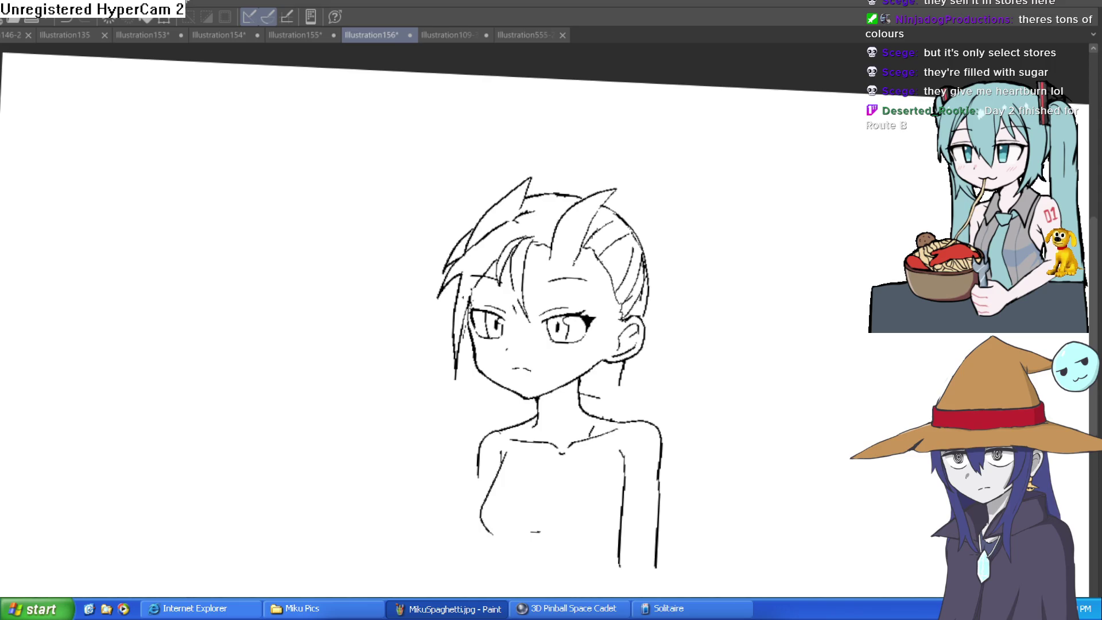
mouse_move(826, 372)
left_mouse_down()
mouse_move(850, 262)
mouse_move(828, 256)
mouse_move(838, 290)
left_mouse_up()
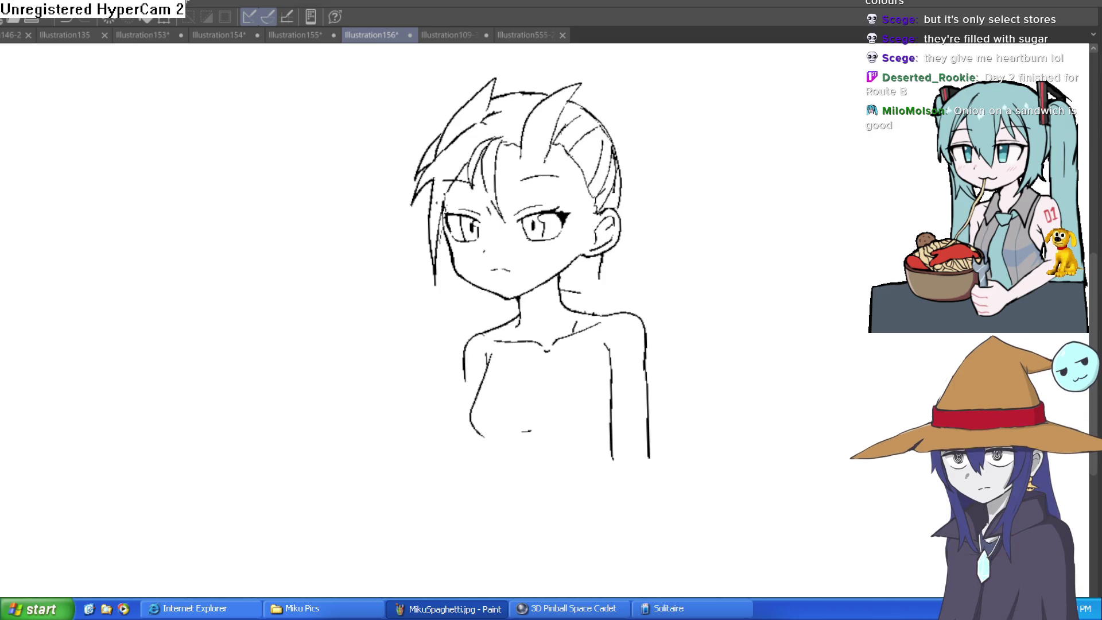
Step: Pan the view so the bust sits higher and further left
left_click_drag(738, 401, 684, 418)
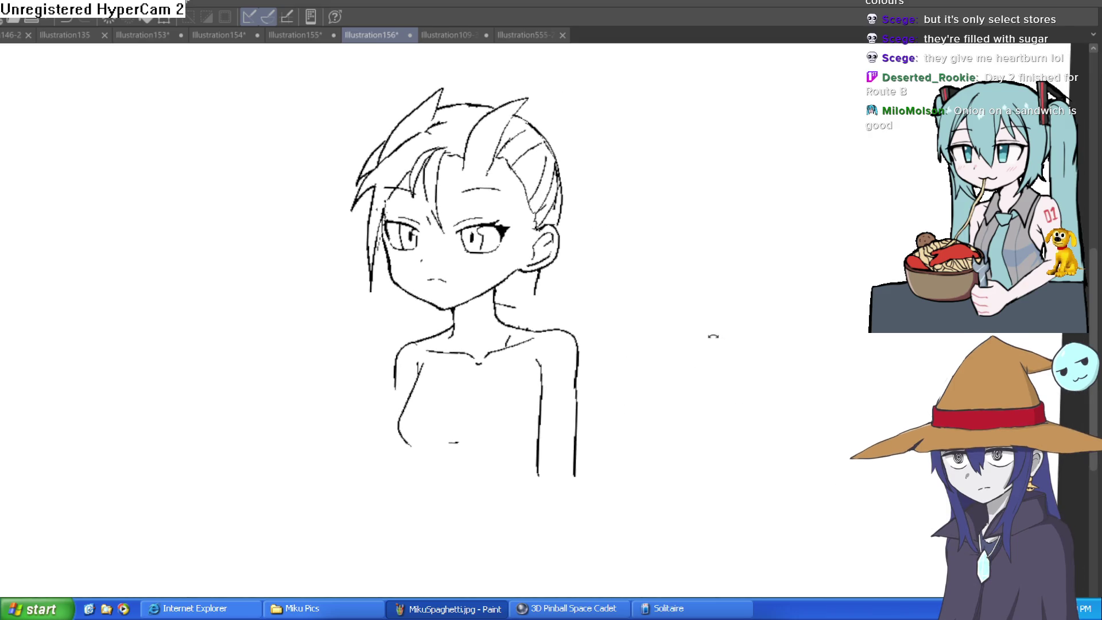
mouse_move(711, 342)
left_mouse_down()
mouse_move(686, 239)
mouse_move(662, 213)
mouse_move(679, 214)
left_mouse_up()
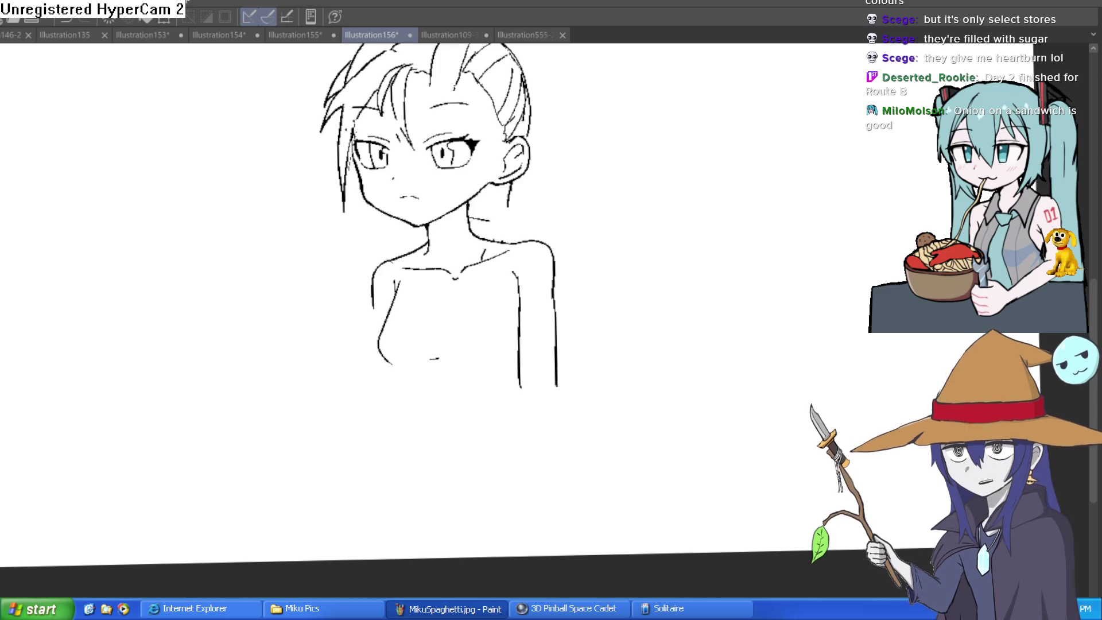
Step: Undo stray strokes near the shoulder and zoom in close on the ear and neck
left_click_drag(555, 183, 527, 217)
key("ctrl+z")
left_click(545, 167)
mouse_move(554, 154)
left_mouse_down()
mouse_move(517, 130)
mouse_move(505, 138)
left_mouse_up()
key("ctrl+z")
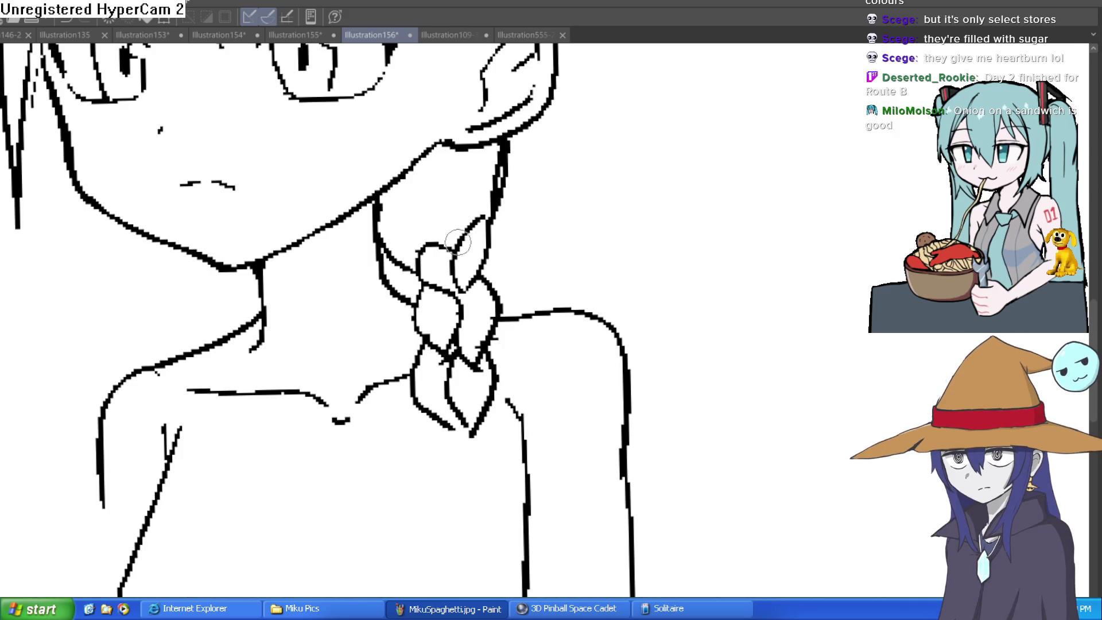
Step: Draw the braid segments' outer and inner loops hanging over the neck
scroll(557, 264, "down", 2)
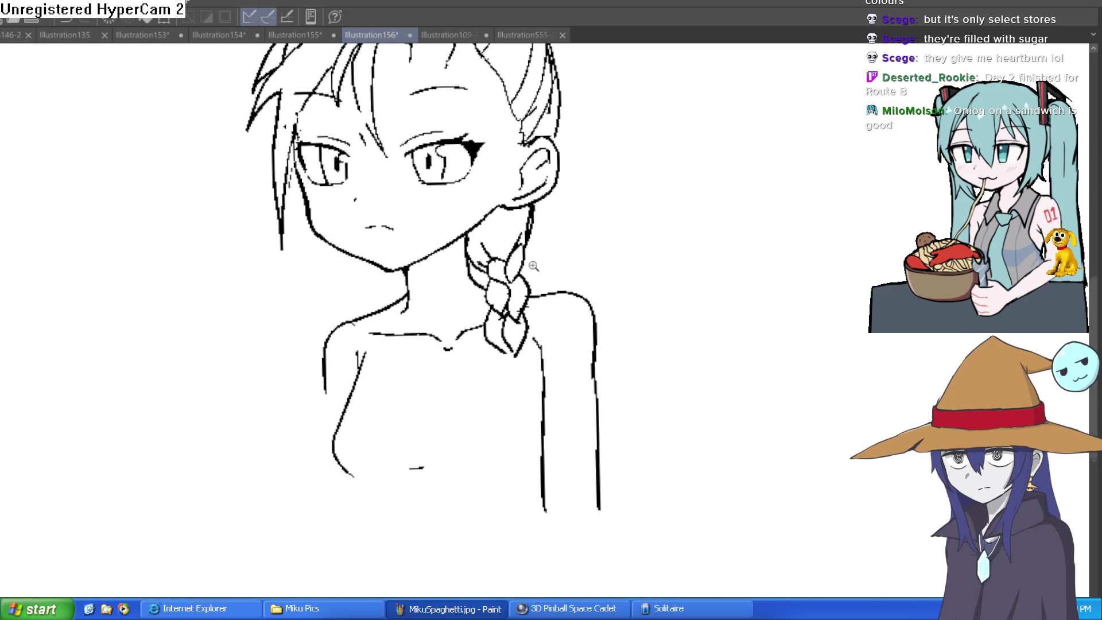
scroll(528, 263, "up", 2)
mouse_move(384, 313)
left_mouse_down()
mouse_move(381, 342)
mouse_move(432, 382)
left_mouse_up()
mouse_move(465, 310)
left_mouse_down()
mouse_move(470, 337)
mouse_move(451, 388)
left_mouse_up()
left_click_drag(430, 338, 441, 396)
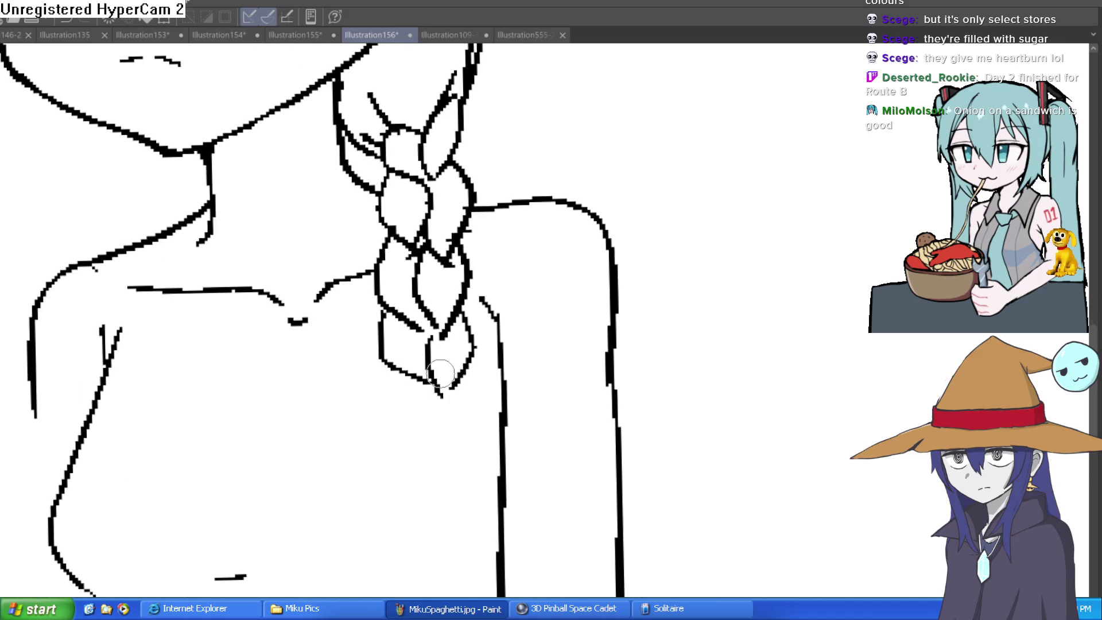
scroll(536, 373, "down", 2)
scroll(568, 362, "up", 2)
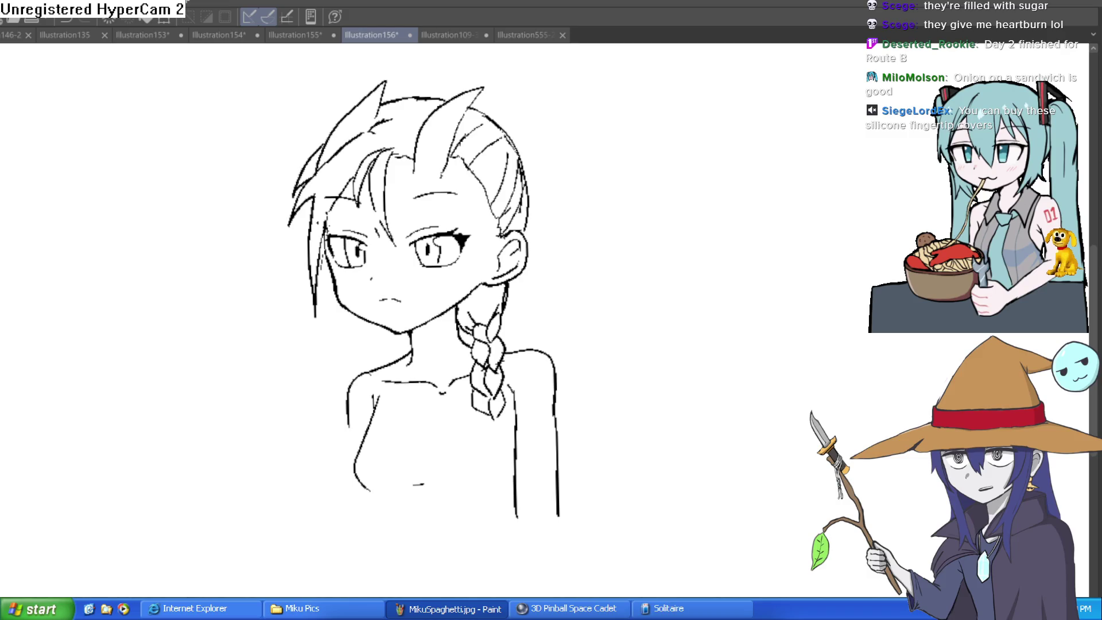
mouse_move(635, 379)
left_mouse_down()
mouse_move(642, 356)
mouse_move(703, 315)
left_mouse_up()
Step: Zoom in and draw the braid's tapered tip over the chest, dropping the extra lower lobe
key("ctrl+z")
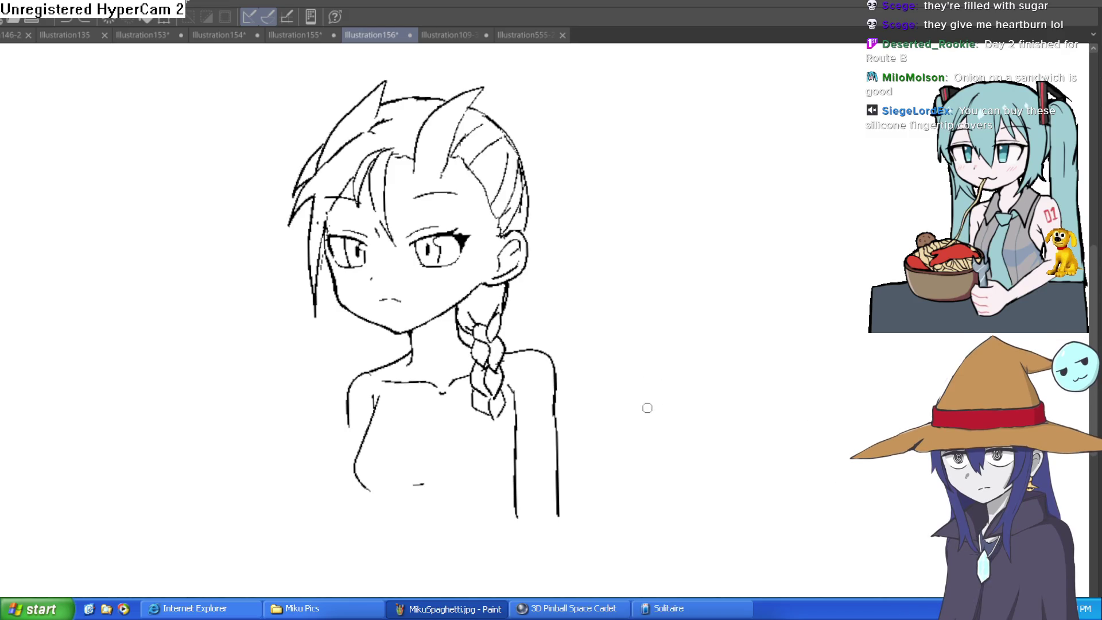
left_click(539, 446)
left_click_drag(477, 345, 438, 386)
mouse_move(424, 347)
left_mouse_down()
mouse_move(442, 390)
mouse_move(420, 401)
mouse_move(432, 470)
mouse_move(472, 455)
mouse_move(476, 378)
mouse_move(415, 450)
mouse_move(458, 470)
mouse_move(488, 430)
mouse_move(475, 383)
left_mouse_up()
key("ctrl+z")
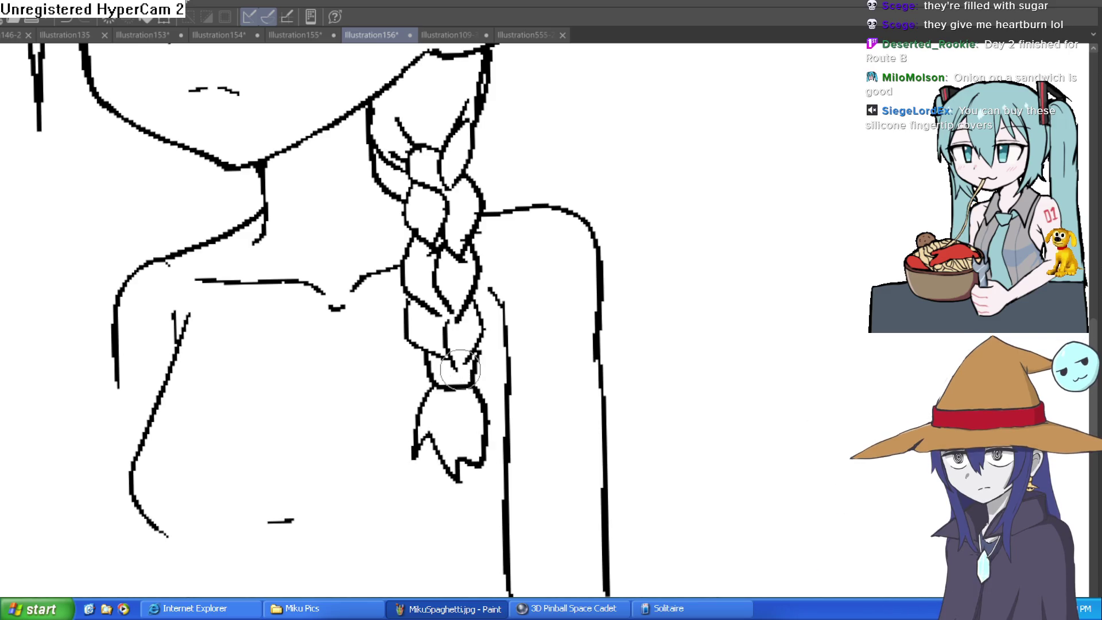
Step: Zoom out and pan the canvas to see the whole drawing
scroll(632, 347, "down", 3)
left_click_drag(631, 346, 625, 401)
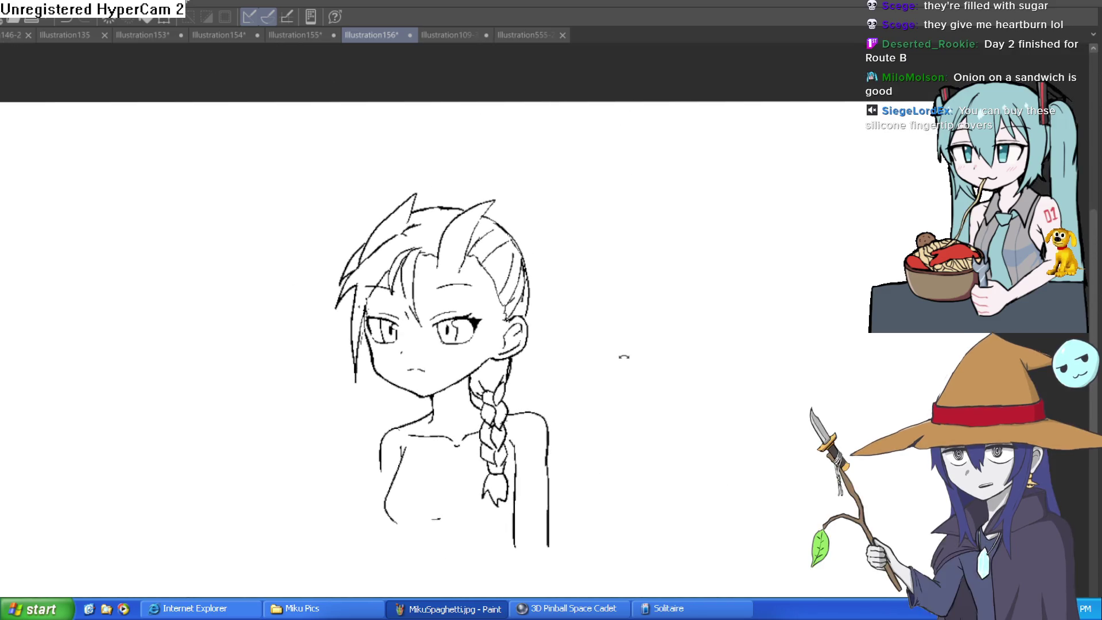
mouse_move(623, 357)
left_mouse_down()
mouse_move(612, 325)
mouse_move(617, 337)
mouse_move(604, 342)
left_mouse_up()
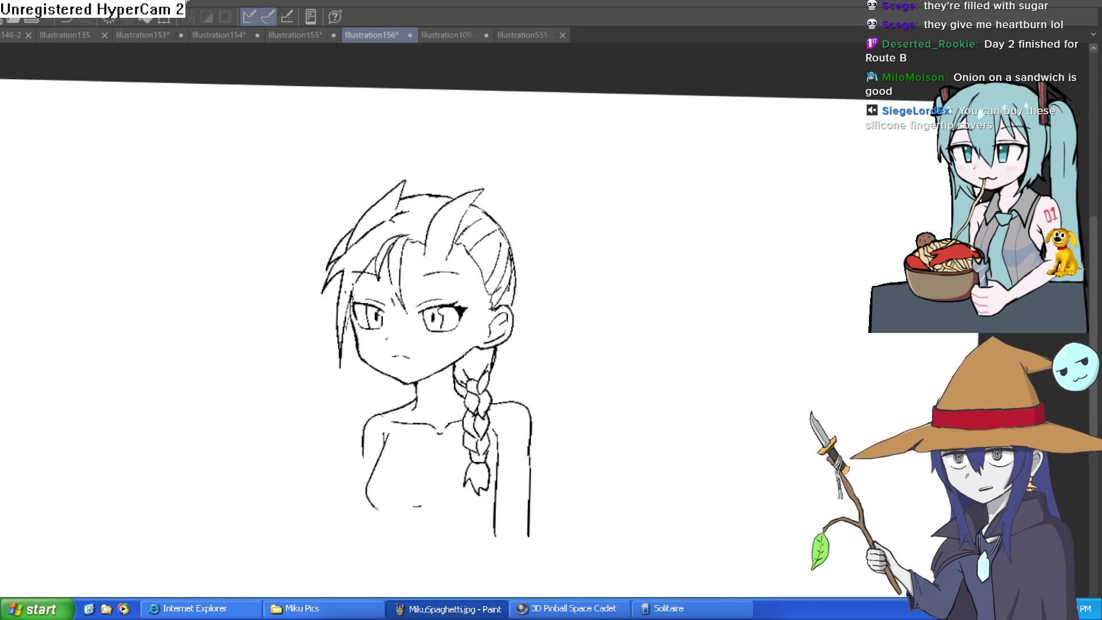
Step: Reset the canvas rotation to level and zoom in on the hair
key("ctrl+at")
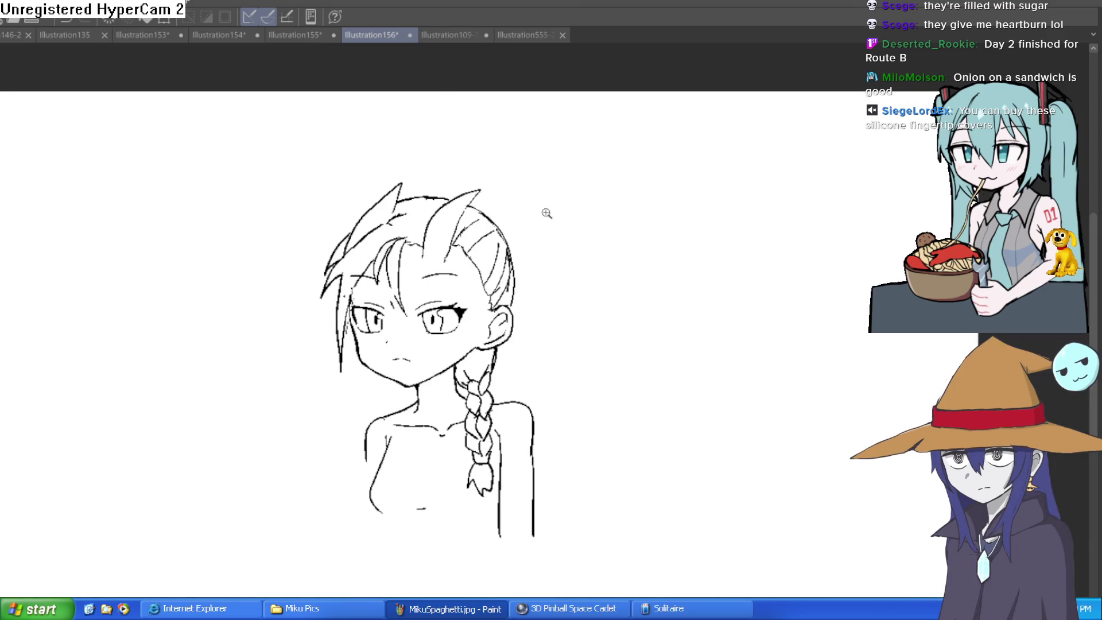
scroll(546, 214, "up", 3)
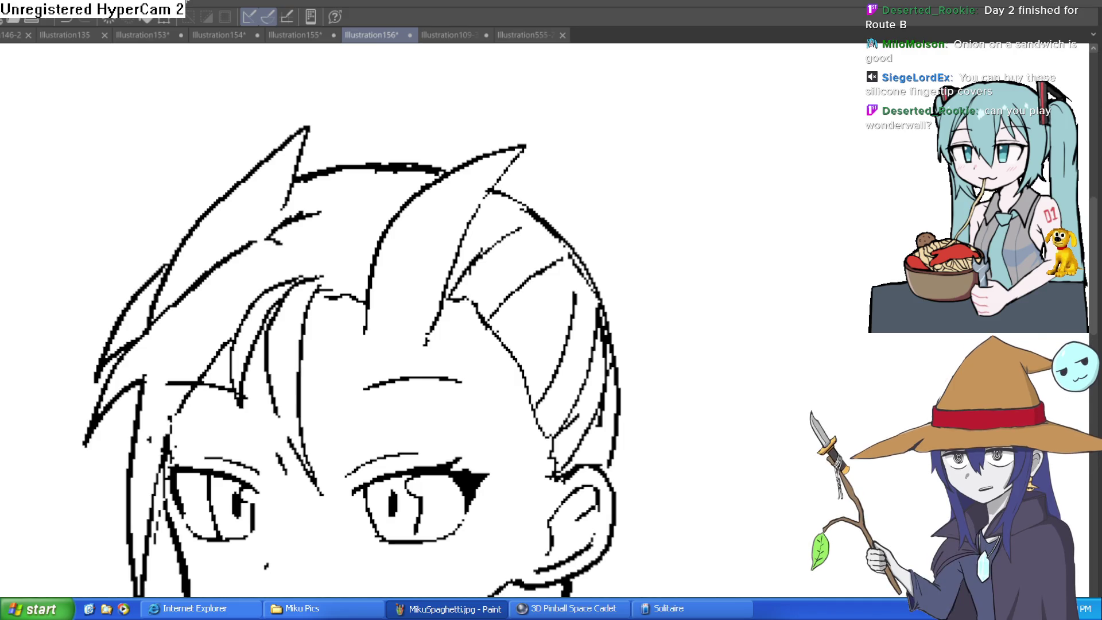
key("ctrl+0")
mouse_move(709, 355)
left_mouse_down()
mouse_move(782, 247)
mouse_move(722, 182)
left_mouse_up()
key("ctrl+z")
left_click(784, 226)
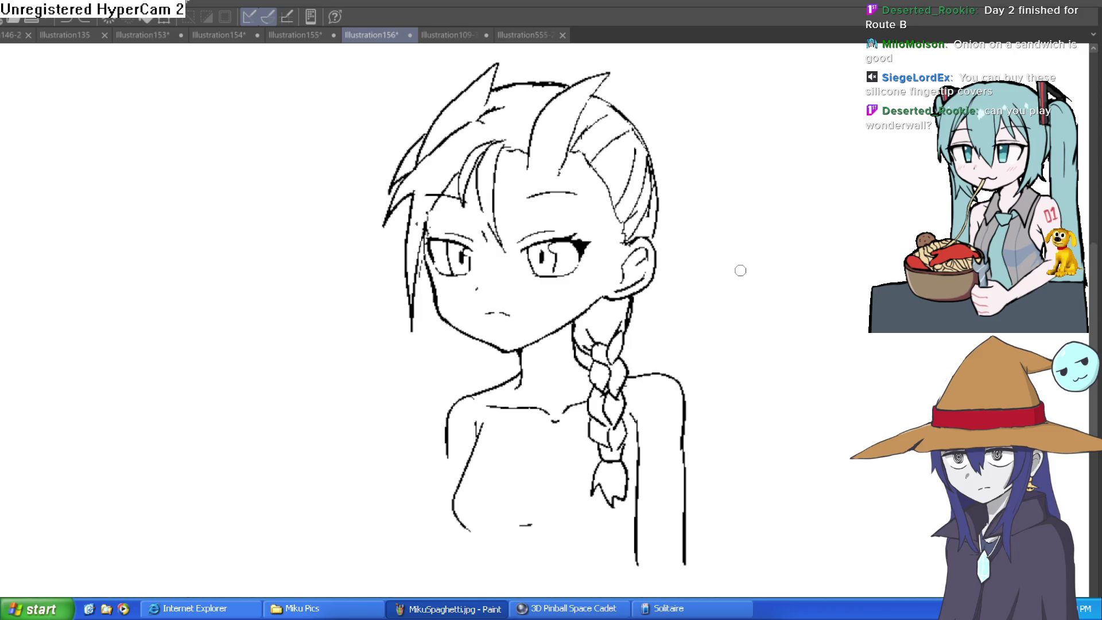
left_click_drag(735, 265, 741, 258)
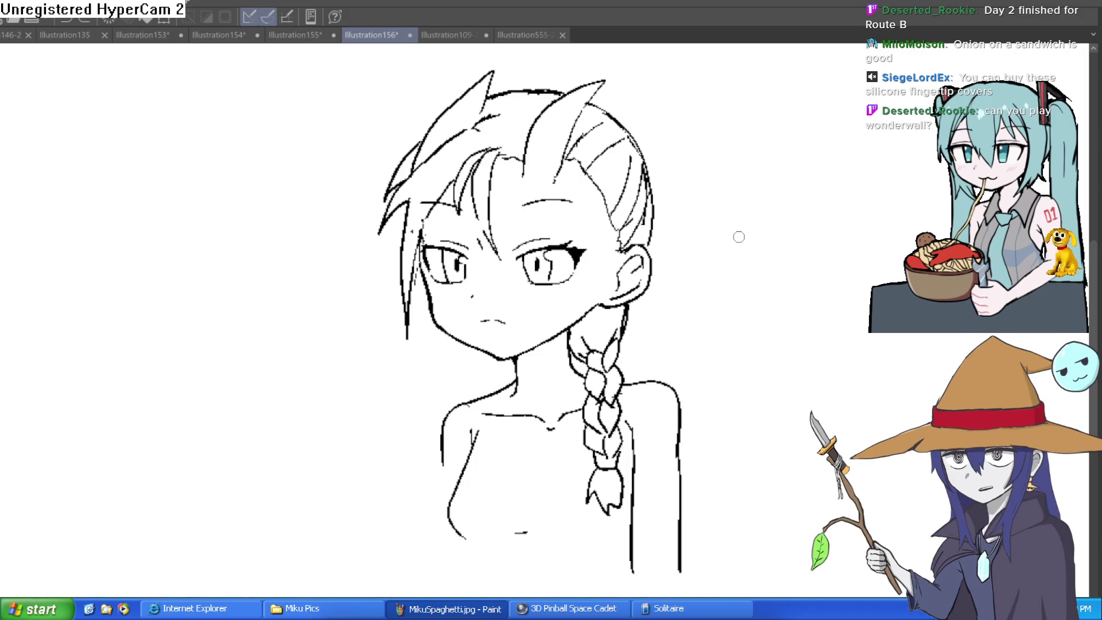
left_click_drag(732, 300, 681, 283)
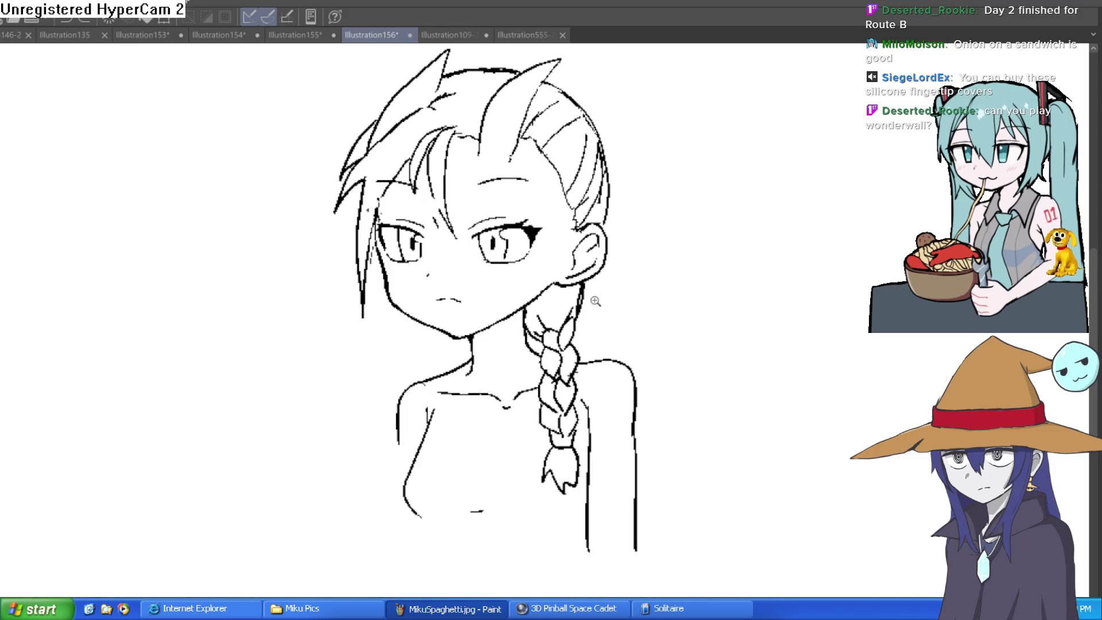
Step: Zoom in and thin the heavy jaw-to-neck line below the ear
scroll(596, 301, "up", 4)
mouse_move(581, 258)
left_mouse_down()
mouse_move(550, 313)
mouse_move(554, 339)
mouse_move(567, 266)
left_mouse_up()
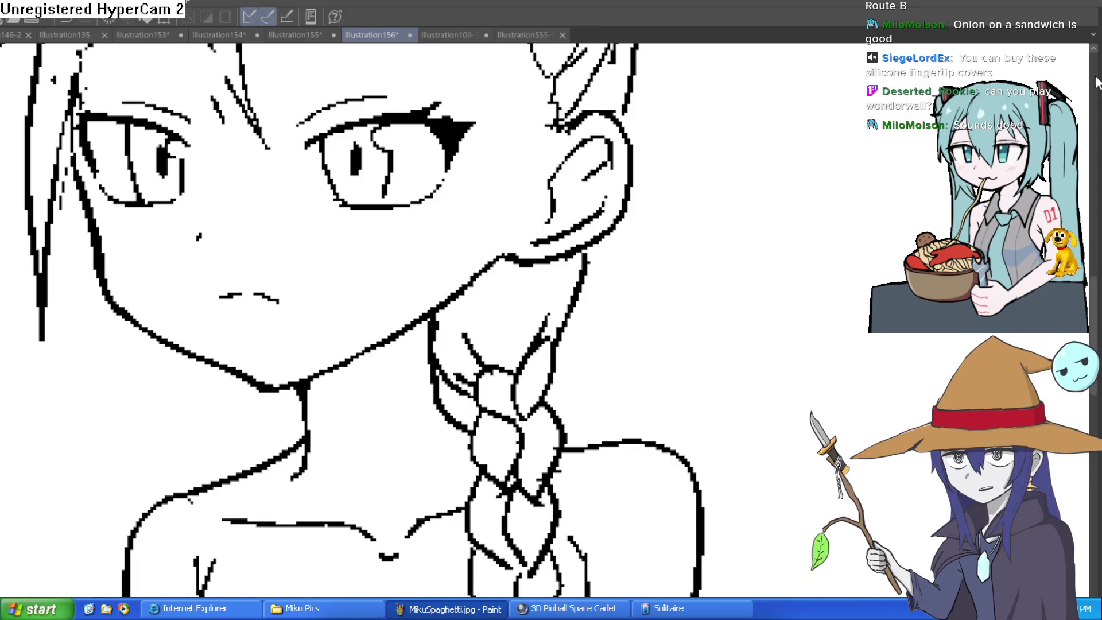
scroll(723, 292, "down", 5)
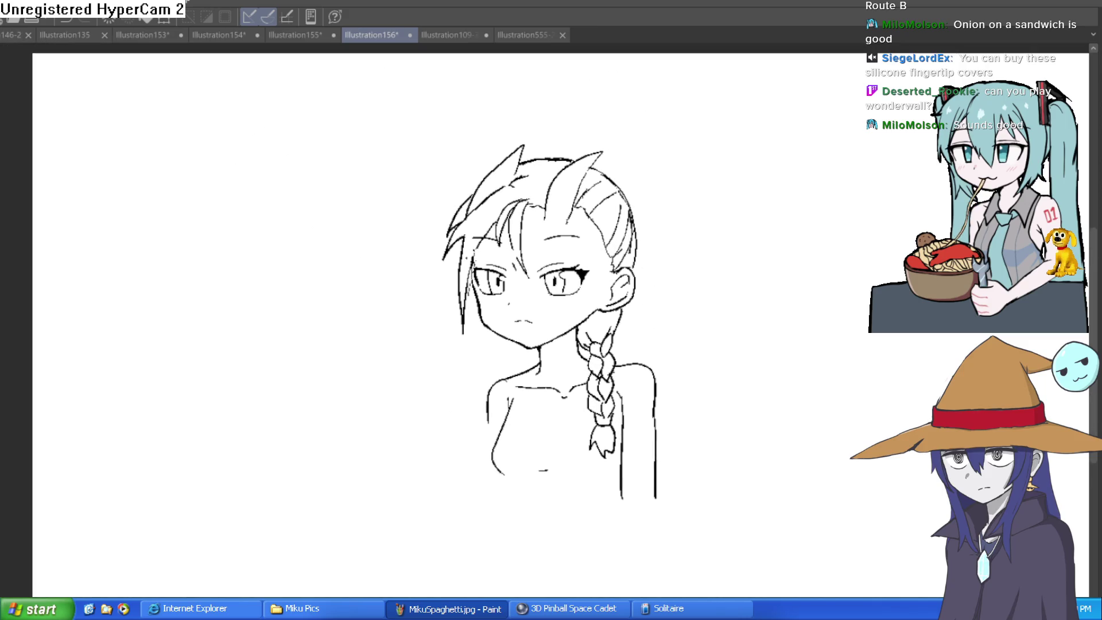
scroll(660, 239, "up", 5)
Step: Enlarge the eraser and thin the thick strands along the hair's right edge
key("bracketright")
mouse_move(626, 297)
left_mouse_down()
mouse_move(649, 181)
mouse_move(608, 270)
mouse_move(622, 152)
mouse_move(605, 97)
left_mouse_up()
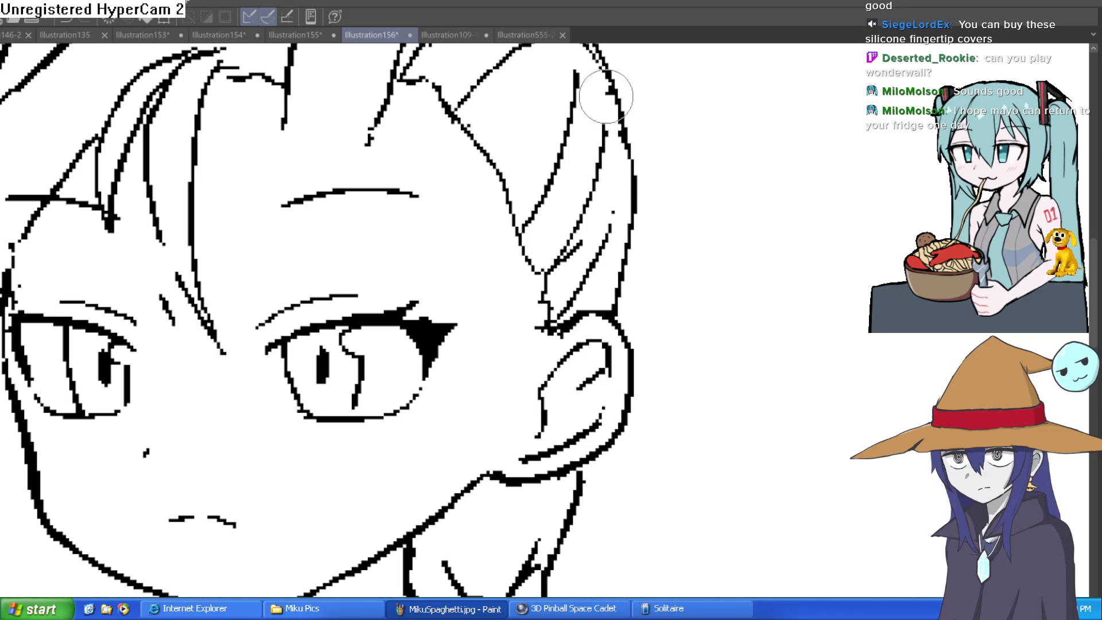
scroll(639, 128, "down", 5)
left_click_drag(703, 143, 682, 229)
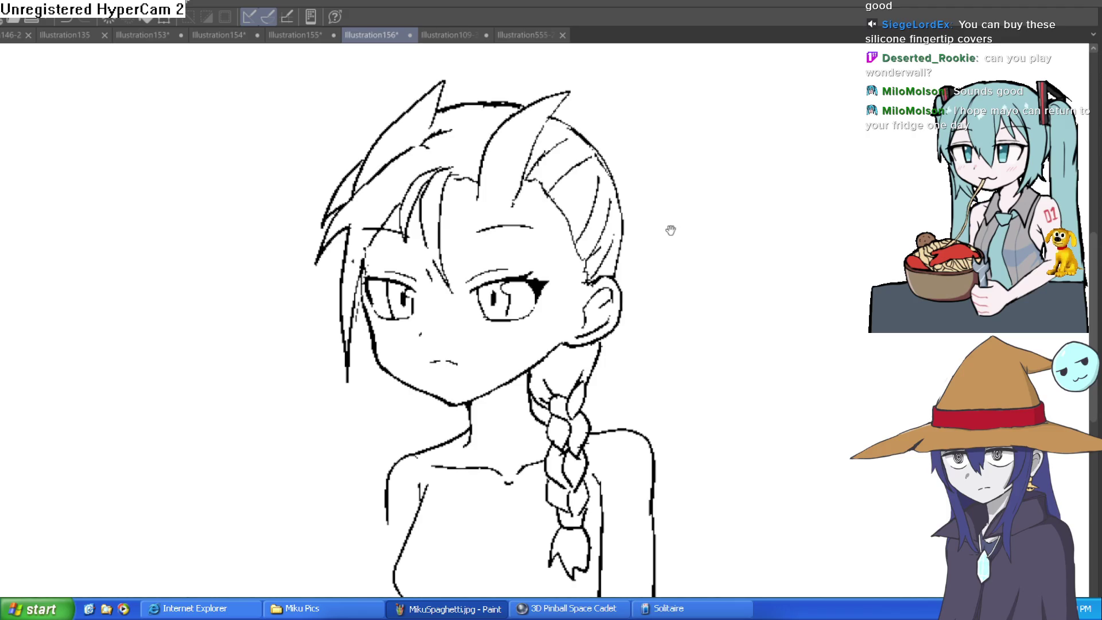
scroll(608, 221, "up", 4)
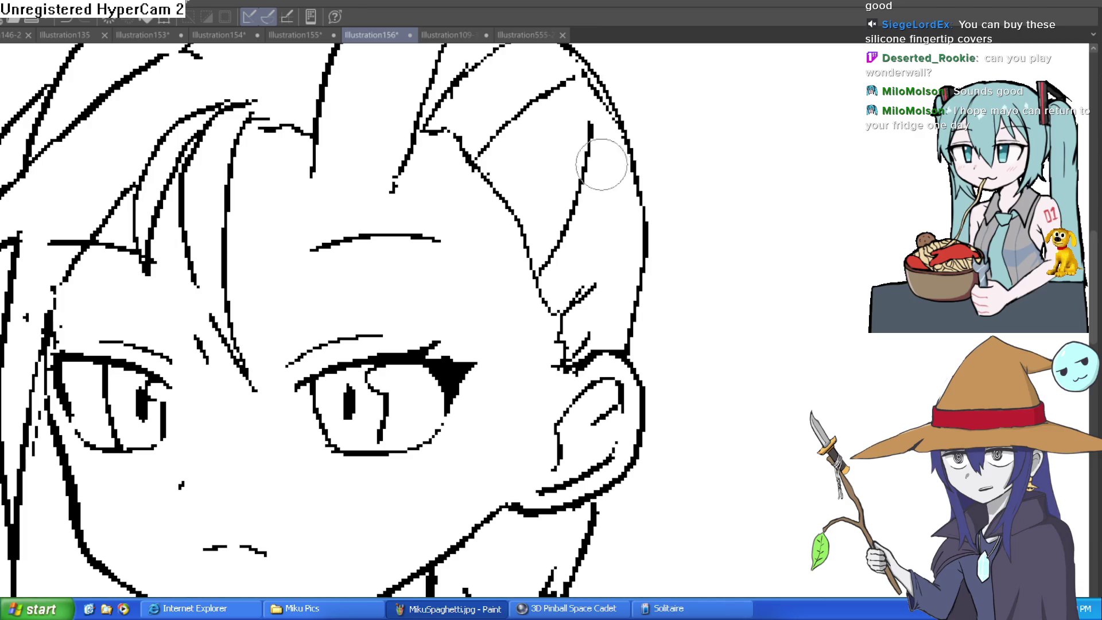
Step: Trace a lasso outline down the left and up the right side of the braid
scroll(697, 220, "down", 4)
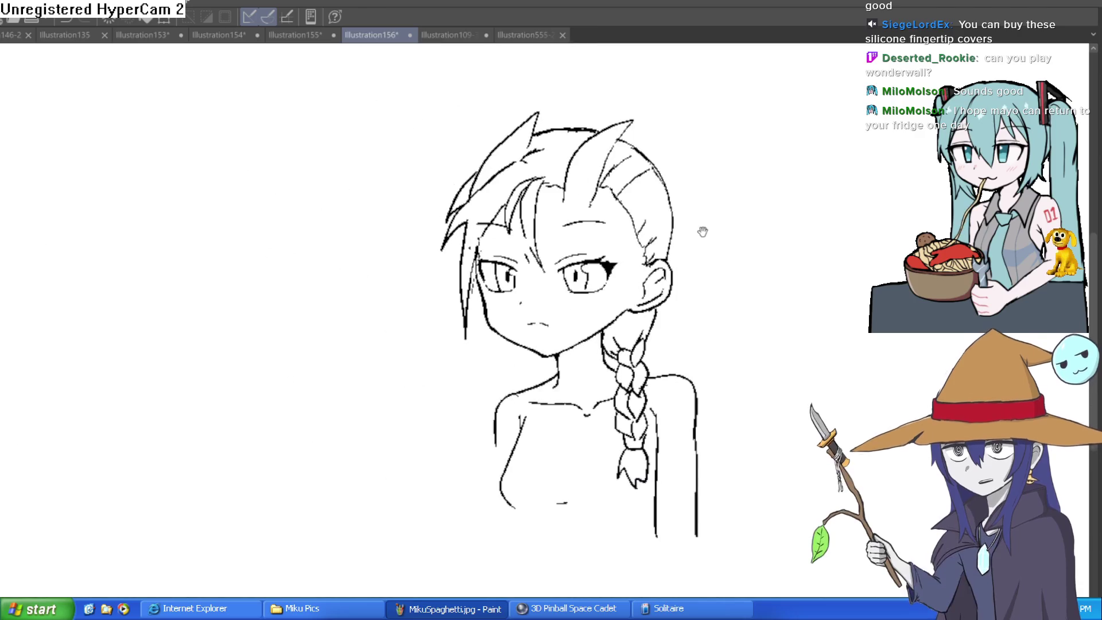
left_click_drag(703, 232, 695, 234)
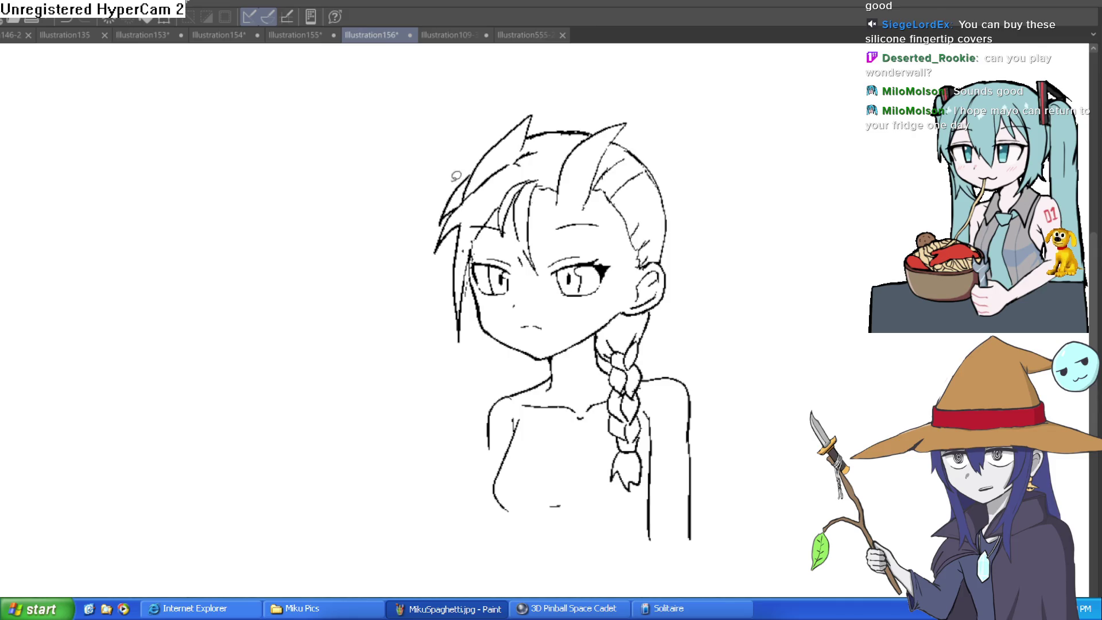
scroll(660, 241, "up", 4)
mouse_move(480, 179)
left_mouse_down()
mouse_move(400, 212)
mouse_move(370, 258)
mouse_move(370, 282)
mouse_move(400, 320)
mouse_move(378, 457)
mouse_move(380, 596)
left_mouse_up()
mouse_move(487, 597)
left_mouse_down()
mouse_move(482, 379)
mouse_move(511, 173)
left_mouse_up()
Step: Delete the braid inside the lasso selection and deselect
key("Delete")
key("ctrl+z")
key("ctrl+d")
key("Delete")
scroll(762, 396, "down", 4)
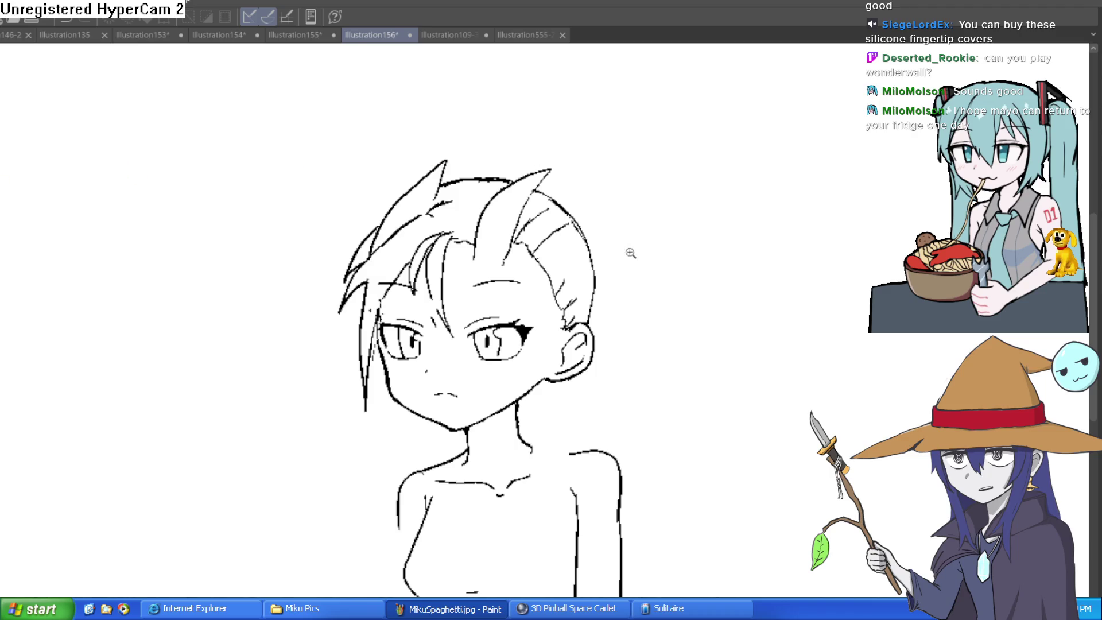
scroll(629, 251, "up", 4)
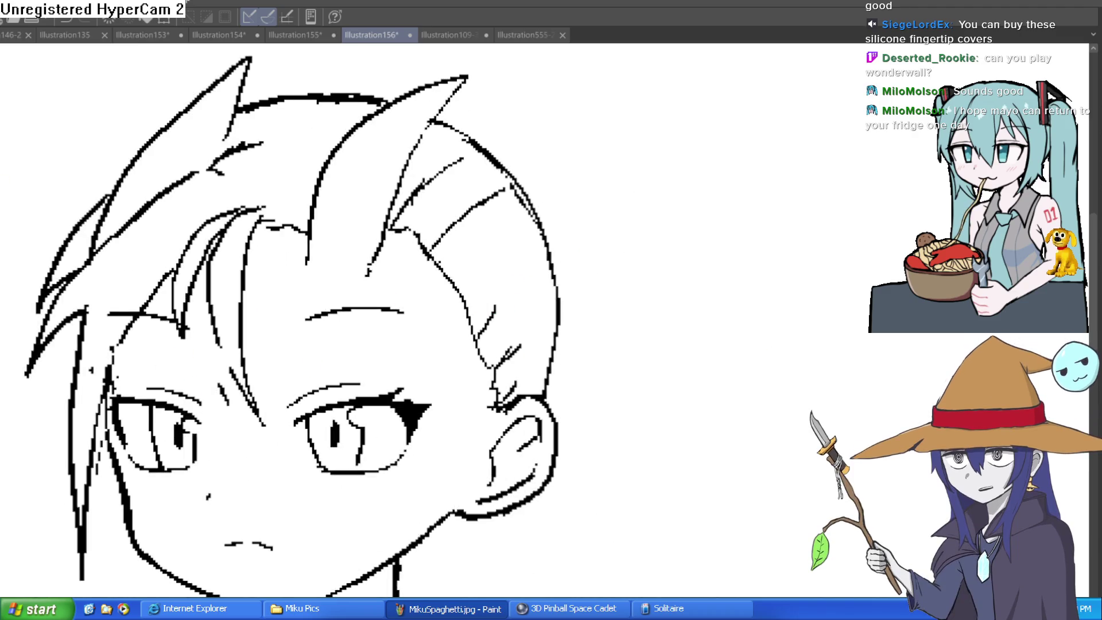
Step: Draw new strands down the hair's right side, undoing the arching line attempts
left_click_drag(487, 320, 516, 223)
left_click_drag(525, 351, 538, 278)
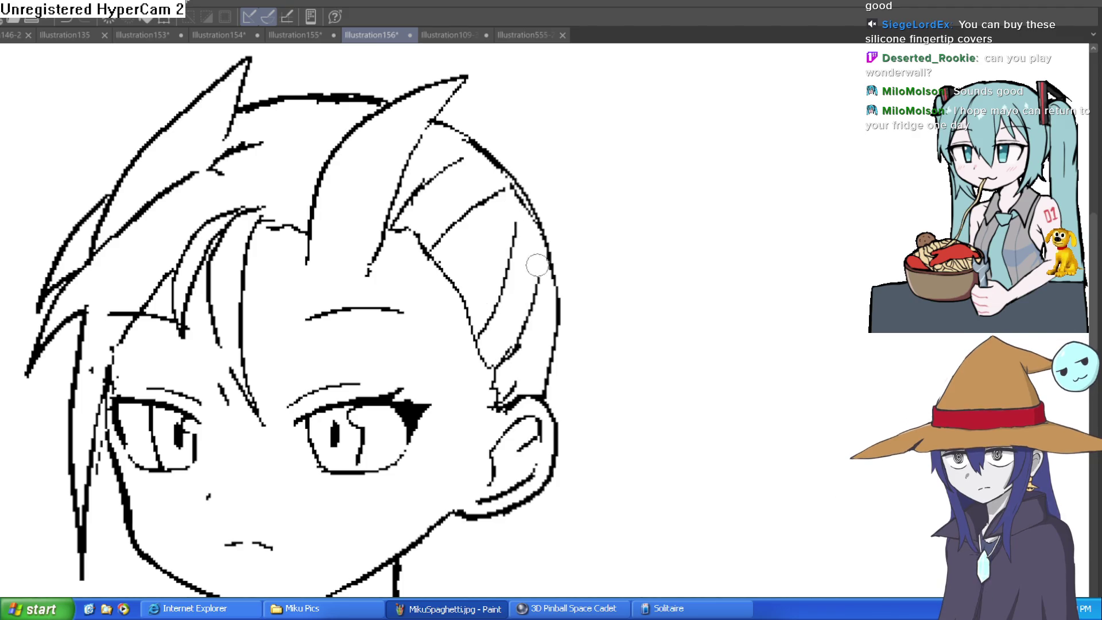
mouse_move(464, 132)
left_mouse_down()
mouse_move(485, 109)
mouse_move(585, 236)
mouse_move(590, 316)
left_mouse_up()
key("ctrl+z")
mouse_move(432, 119)
left_mouse_down()
mouse_move(454, 113)
mouse_move(583, 189)
mouse_move(590, 511)
mouse_move(581, 597)
left_mouse_up()
left_click_drag(647, 473, 640, 430)
scroll(632, 297, "down", 4)
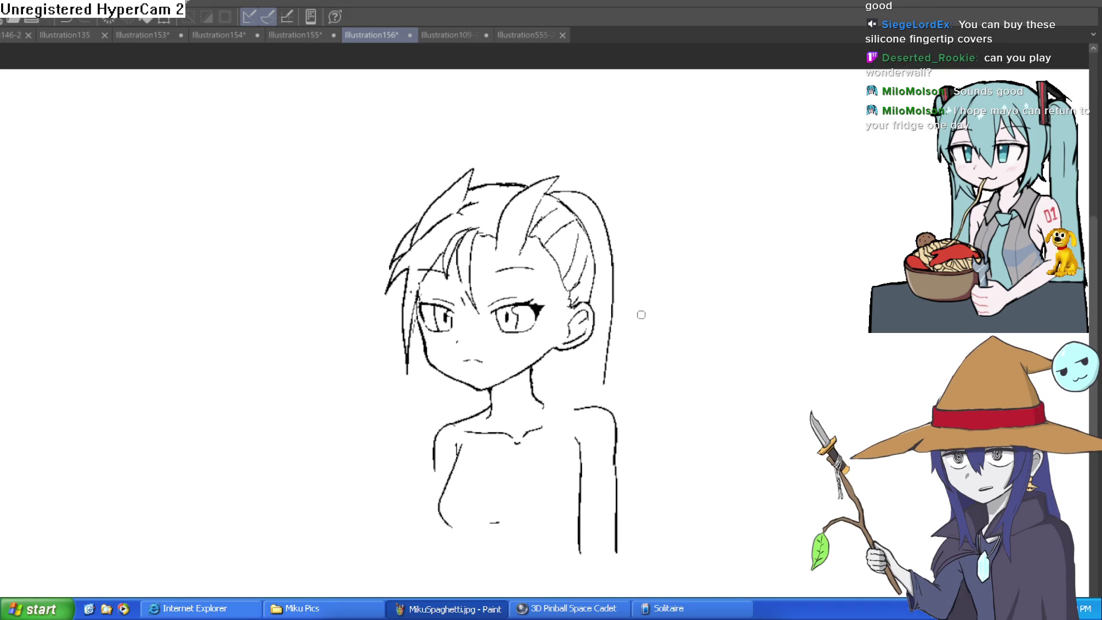
key("ctrl+z")
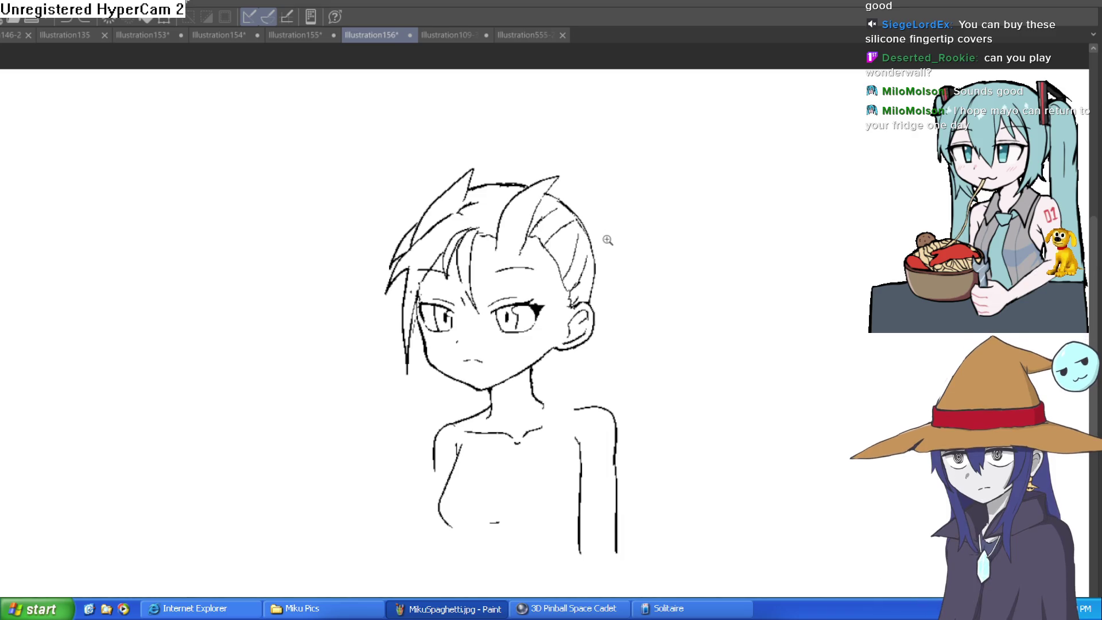
Step: Zoom in on the top of the head and try a curve for a bun
left_click(559, 172)
mouse_move(439, 201)
left_mouse_down()
mouse_move(499, 163)
mouse_move(629, 217)
mouse_move(617, 304)
left_mouse_up()
key("ctrl+z")
mouse_move(631, 343)
left_mouse_down()
mouse_move(654, 264)
mouse_move(573, 187)
mouse_move(559, 189)
left_mouse_up()
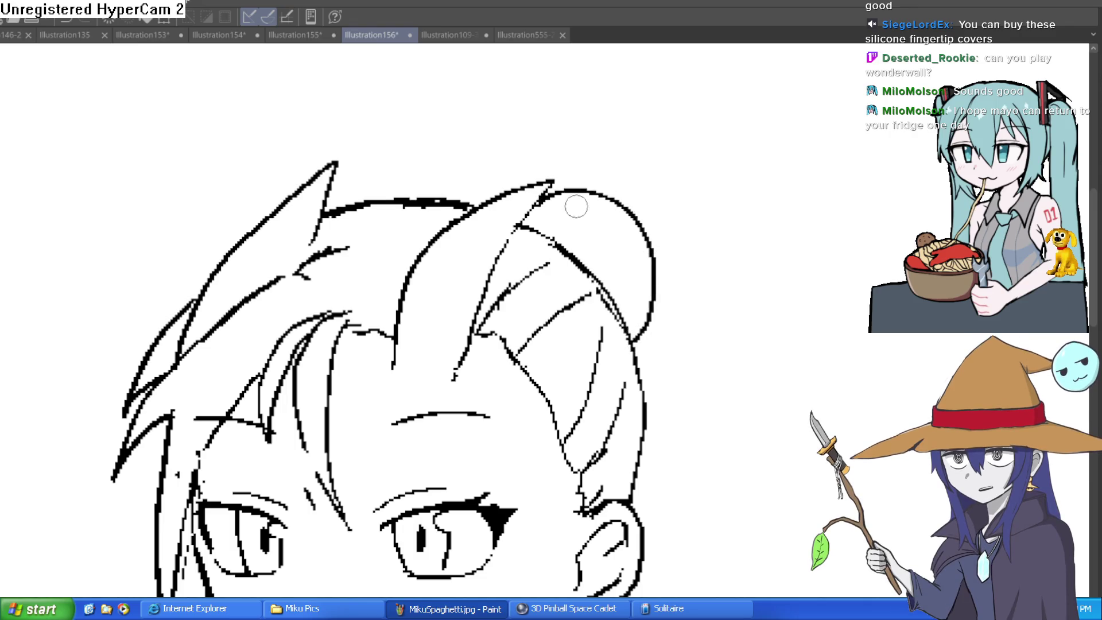
scroll(652, 239, "down", 3)
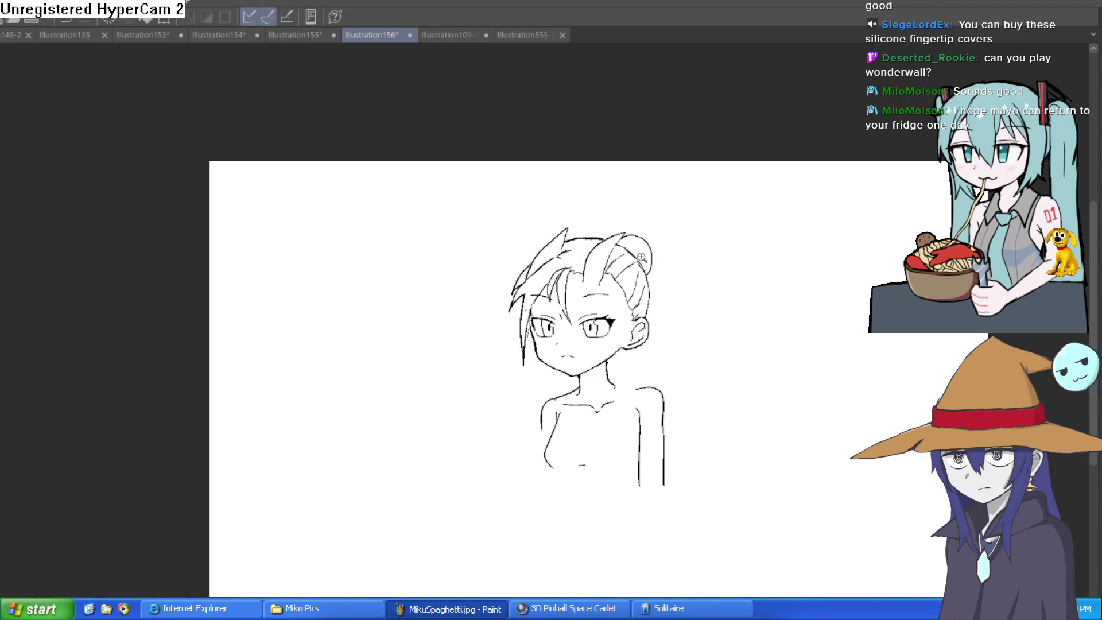
scroll(641, 257, "up", 5)
left_click_drag(615, 344, 619, 284)
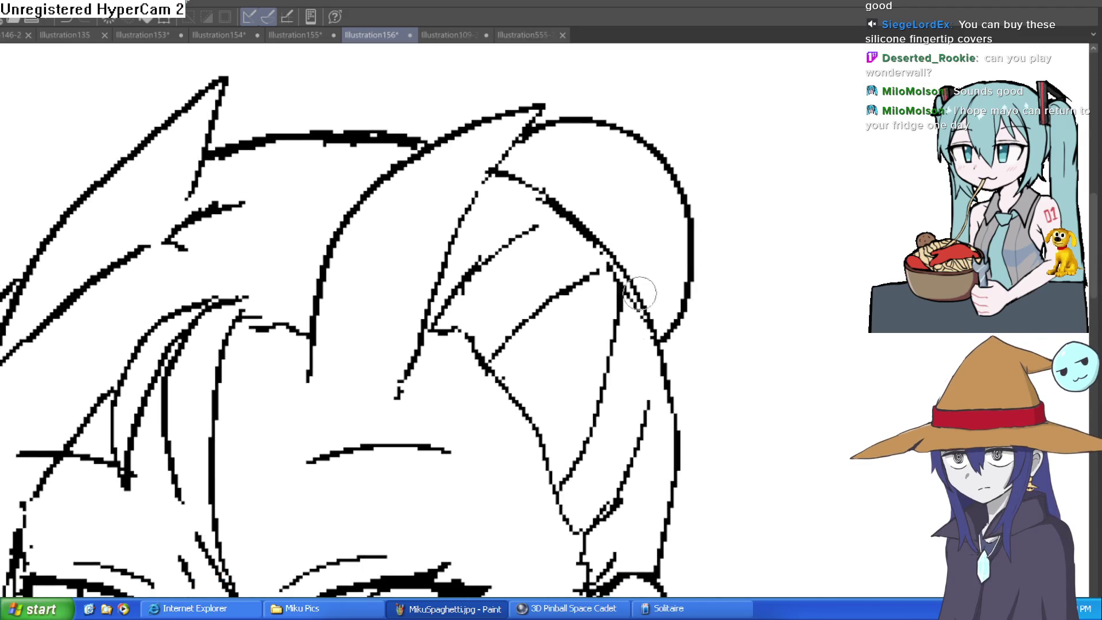
left_click_drag(646, 406, 655, 350)
left_click_drag(482, 259, 552, 224)
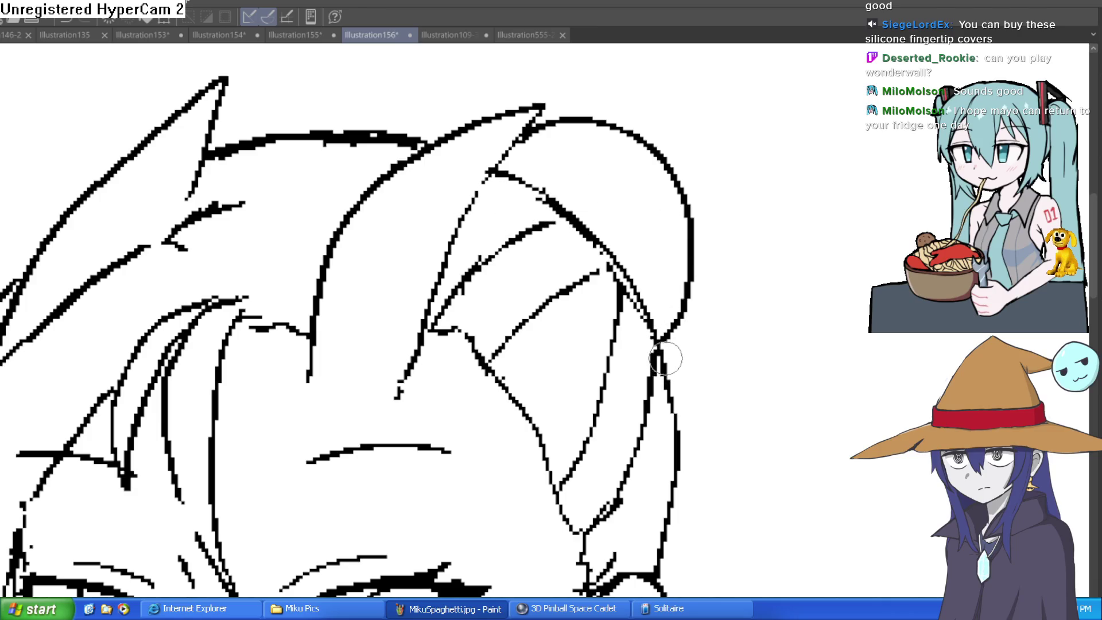
scroll(752, 344, "down", 5)
scroll(794, 327, "up", 5)
scroll(794, 327, "down", 5)
scroll(758, 304, "up", 5)
mouse_move(644, 345)
left_mouse_down()
mouse_move(689, 241)
mouse_move(632, 158)
mouse_move(639, 166)
mouse_move(560, 136)
mouse_move(553, 161)
mouse_move(592, 165)
mouse_move(652, 197)
mouse_move(671, 278)
mouse_move(649, 330)
mouse_move(660, 314)
left_mouse_up()
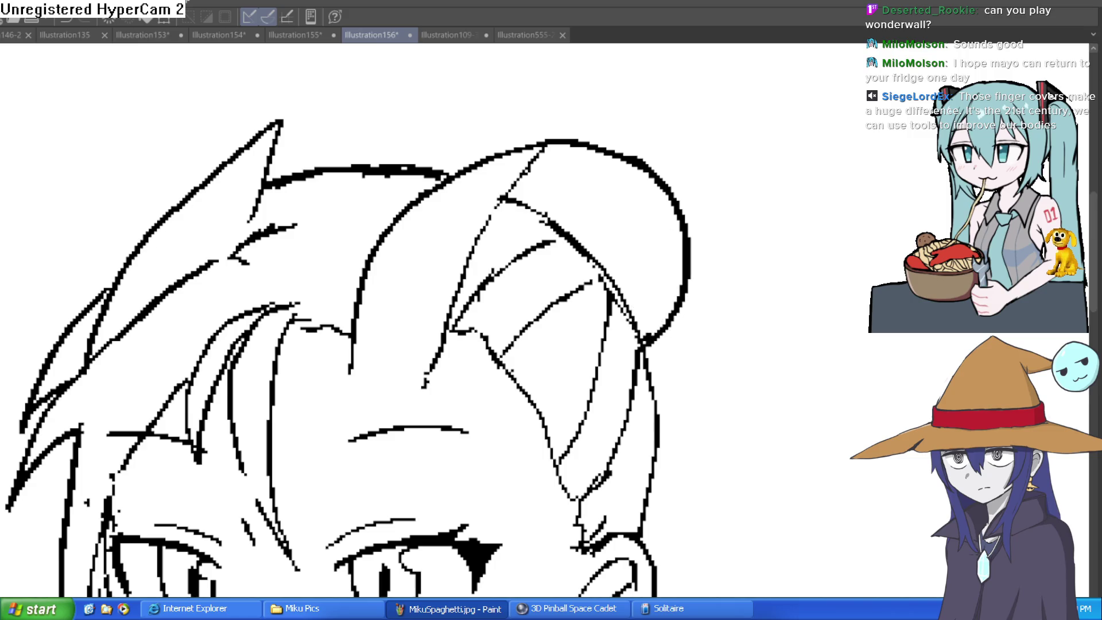
scroll(677, 246, "up", 1)
mouse_move(620, 351)
left_mouse_down()
mouse_move(652, 190)
mouse_move(536, 93)
mouse_move(631, 229)
left_mouse_up()
key("ctrl+z")
key("ctrl+z")
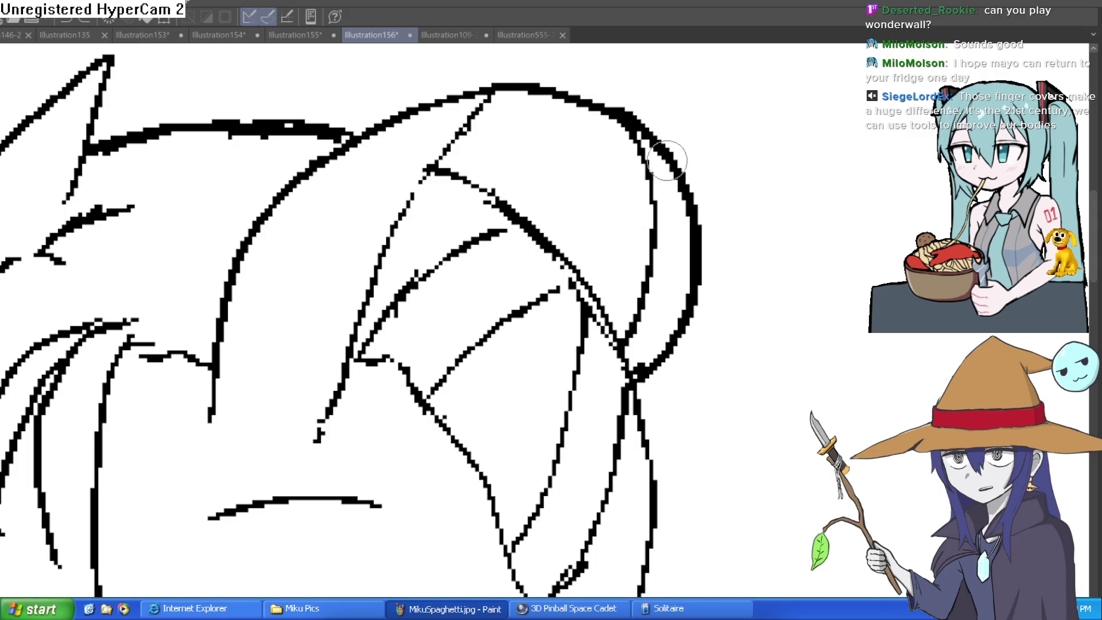
mouse_move(617, 127)
left_mouse_down()
mouse_move(614, 256)
mouse_move(689, 279)
left_mouse_up()
key("ctrl+z")
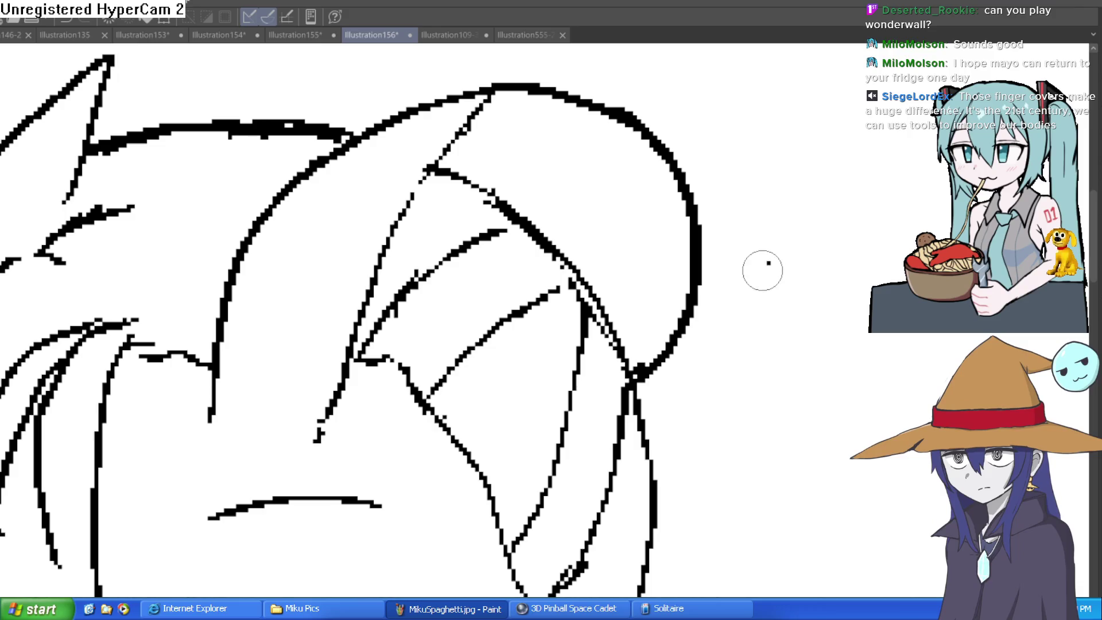
scroll(772, 301, "down", 3)
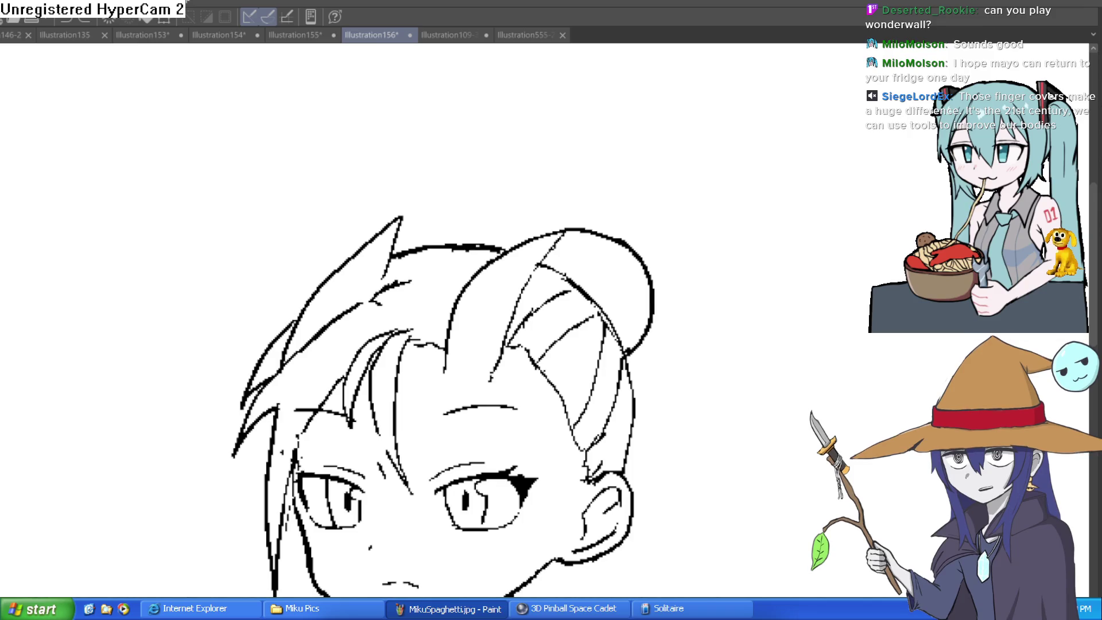
left_click_drag(610, 172, 591, 186)
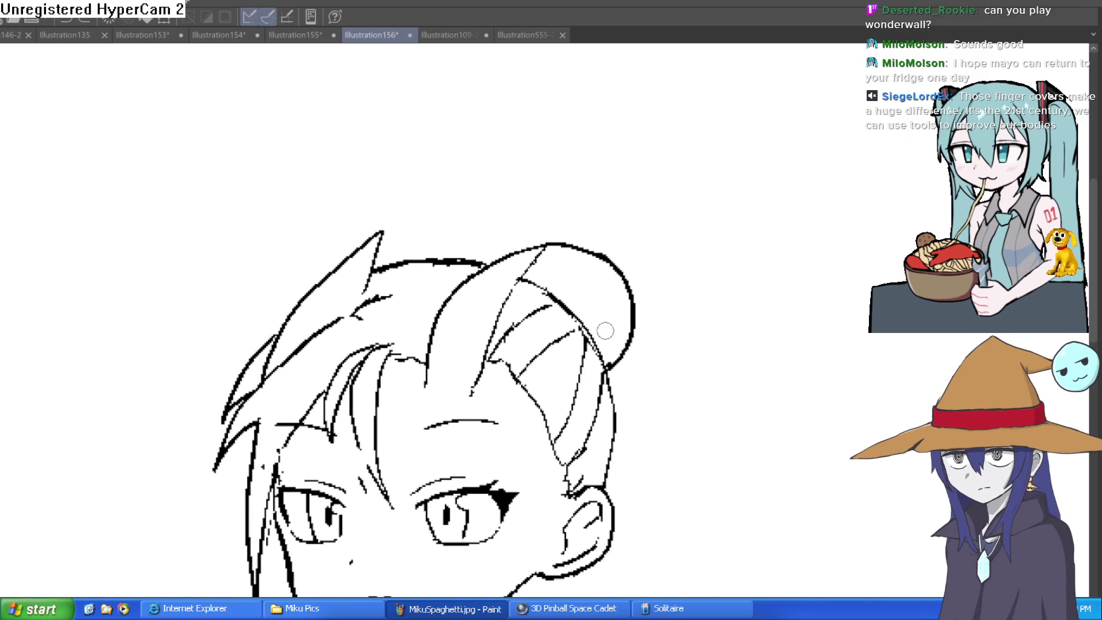
mouse_move(602, 357)
left_mouse_down()
mouse_move(616, 301)
mouse_move(594, 252)
mouse_move(558, 244)
mouse_move(614, 294)
left_mouse_up()
key("ctrl+z")
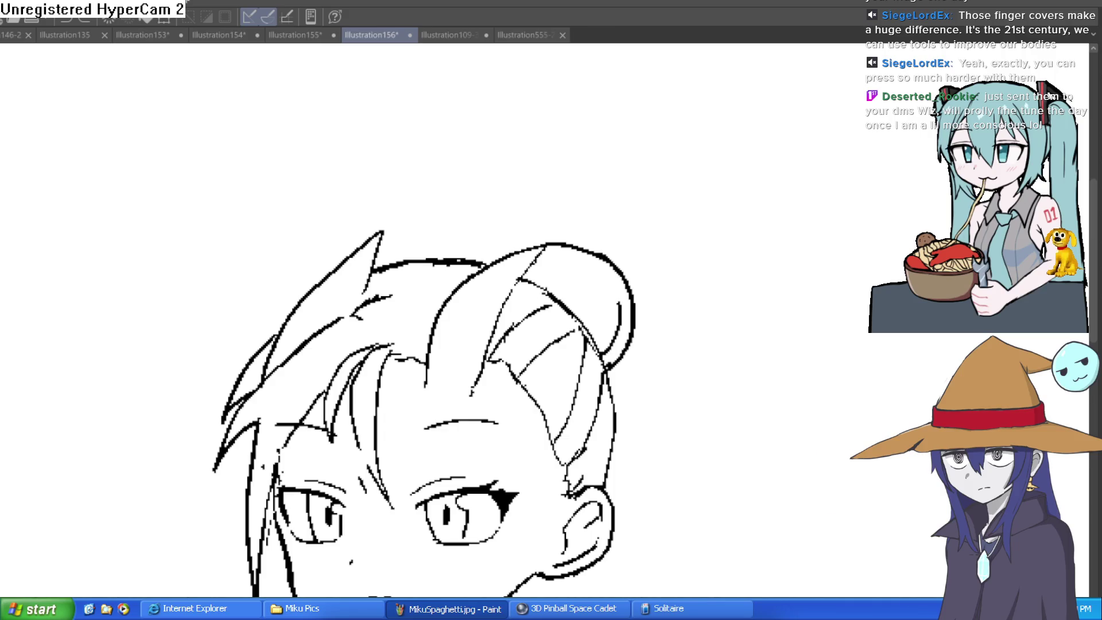
Step: Draw a line joining the neck to the shoulder
mouse_move(703, 376)
left_mouse_down()
mouse_move(713, 178)
mouse_move(691, 261)
left_mouse_up()
scroll(690, 262, "down", 3)
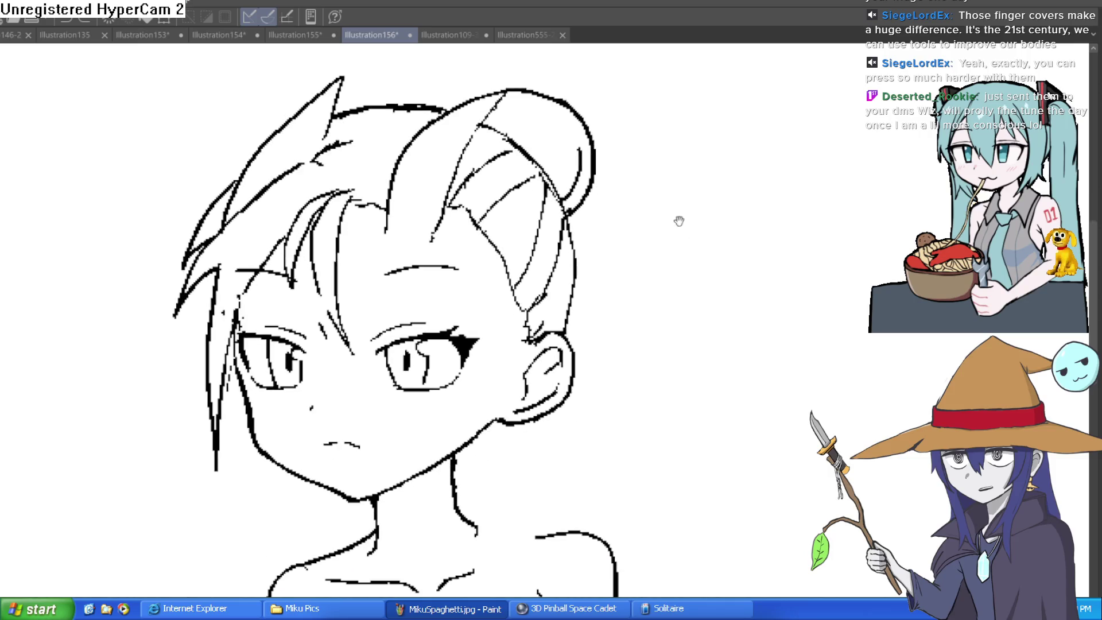
left_click_drag(682, 331, 662, 275)
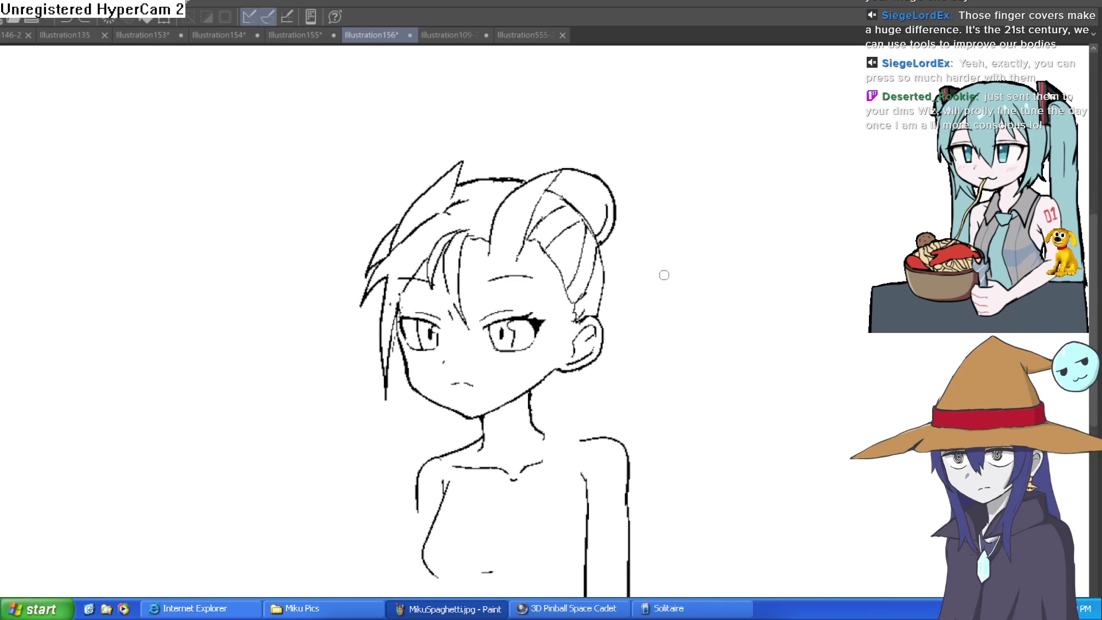
left_click(595, 446)
mouse_move(589, 430)
left_mouse_down()
mouse_move(450, 406)
mouse_move(442, 427)
left_mouse_up()
Step: Erase the stray strokes near the ear
scroll(441, 427, "down", 3)
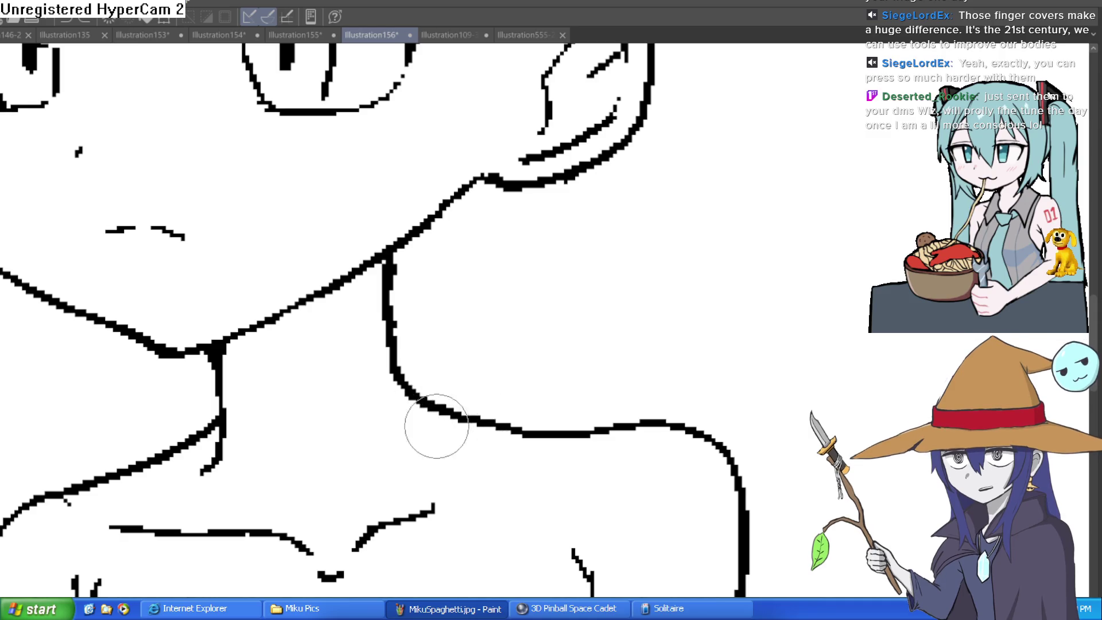
mouse_move(625, 364)
left_mouse_down()
mouse_move(612, 364)
mouse_move(607, 389)
mouse_move(639, 384)
mouse_move(721, 329)
mouse_move(645, 204)
mouse_move(634, 221)
left_mouse_up()
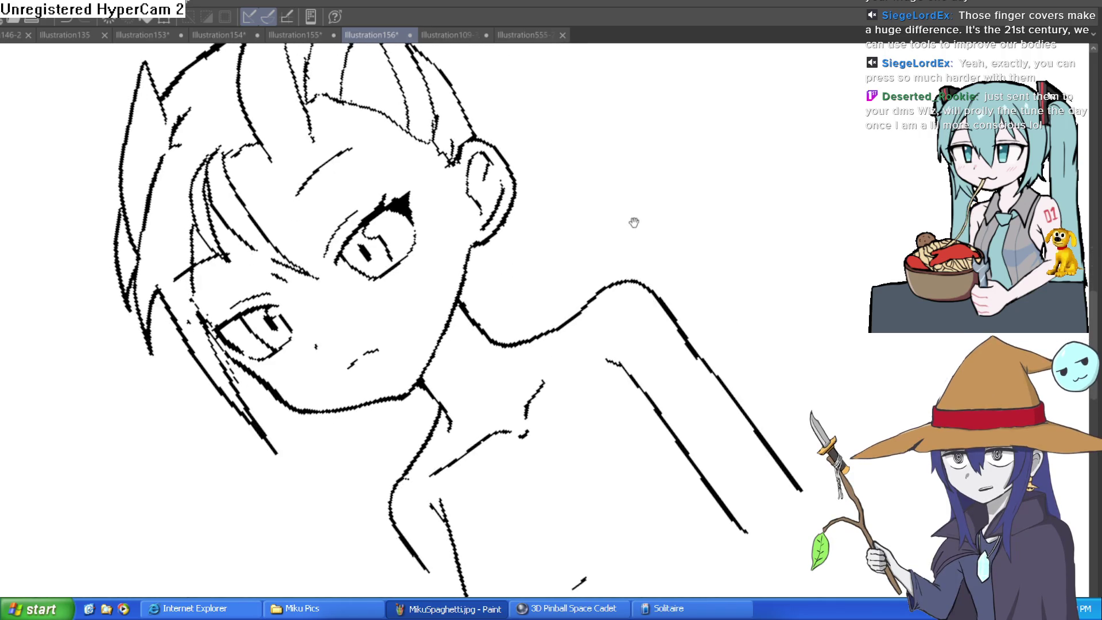
scroll(614, 315, "up", 5)
mouse_move(614, 315)
left_mouse_down()
mouse_move(621, 294)
mouse_move(509, 364)
mouse_move(519, 423)
mouse_move(474, 410)
mouse_move(339, 494)
left_mouse_up()
Step: Draw a collarbone line across the upper chest
scroll(824, 389, "down", 4)
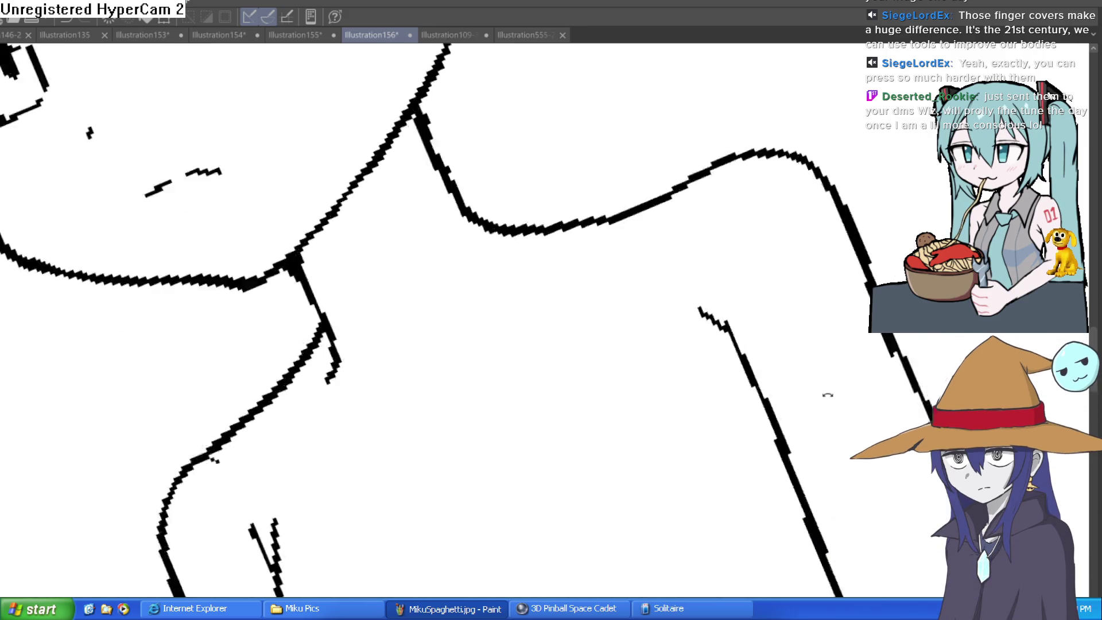
left_click_drag(814, 349, 687, 318)
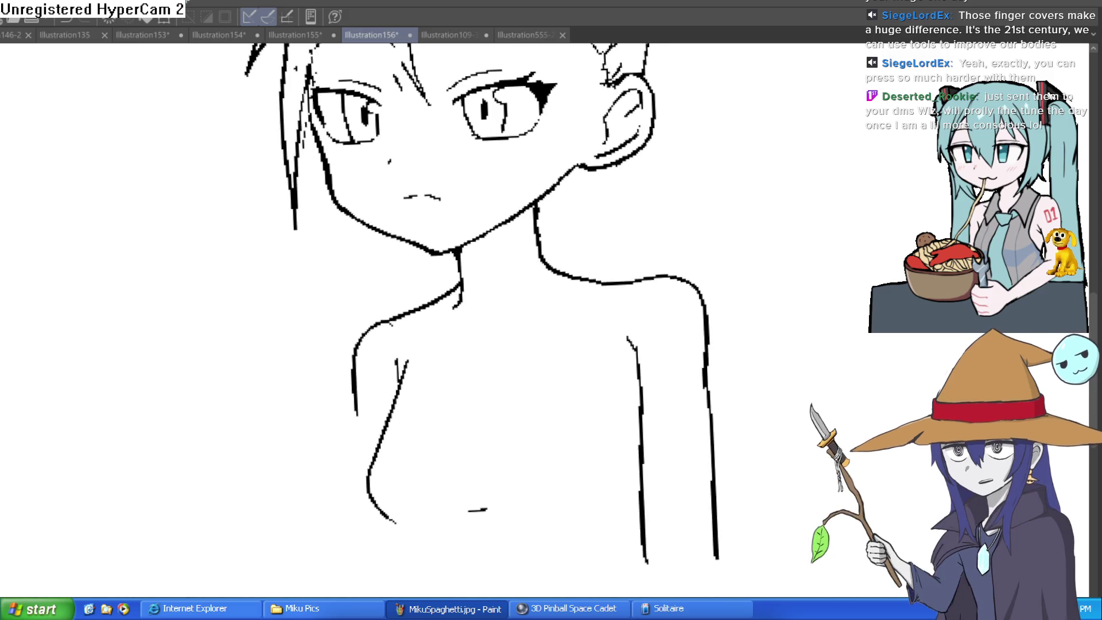
scroll(629, 297, "up", 2)
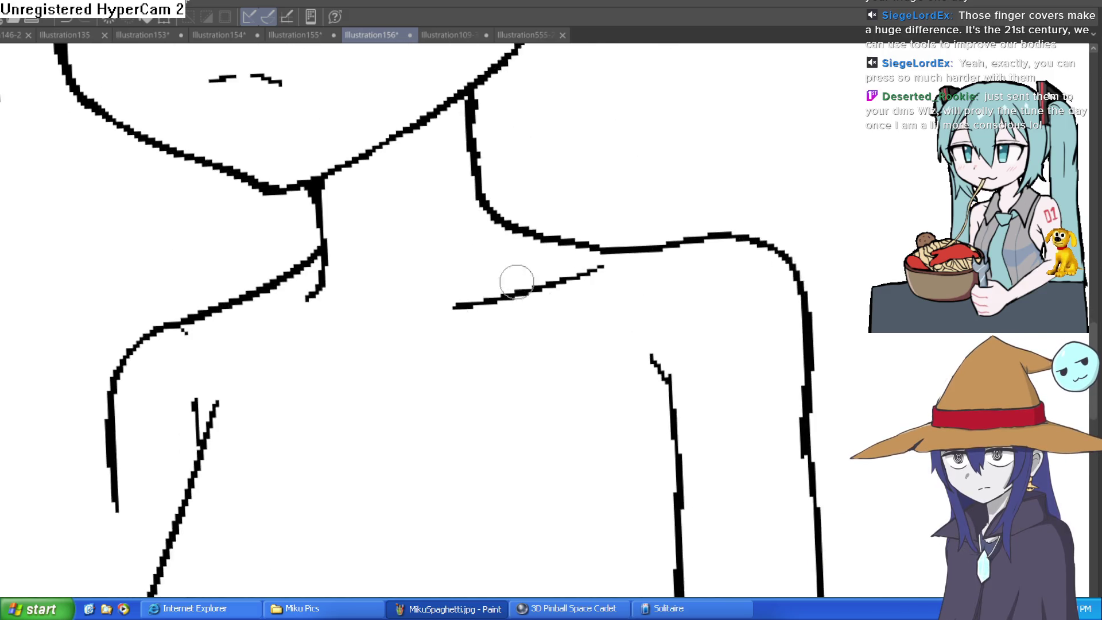
mouse_move(634, 269)
left_mouse_down()
mouse_move(446, 349)
mouse_move(408, 386)
mouse_move(202, 333)
left_mouse_up()
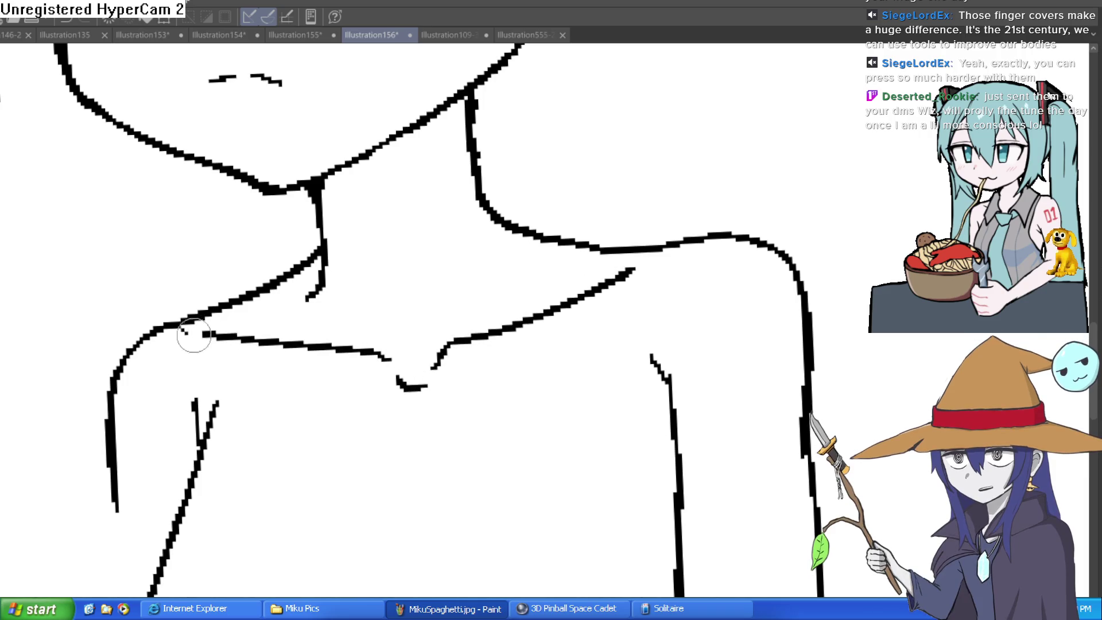
scroll(369, 325, "down", 5)
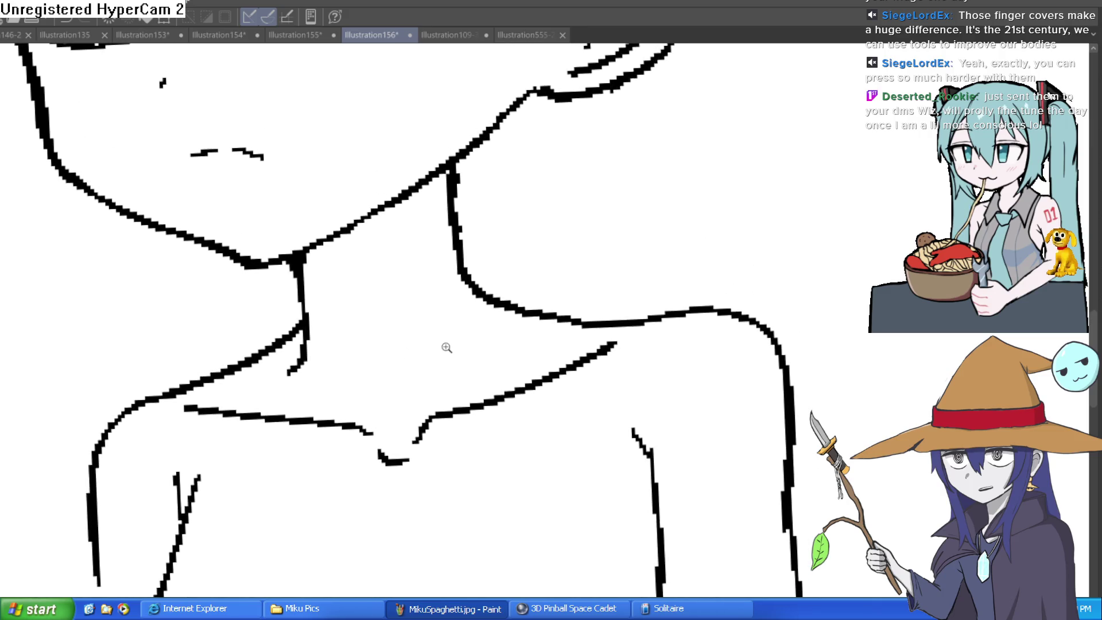
scroll(545, 327, "up", 1)
scroll(573, 347, "down", 4)
scroll(679, 317, "up", 2)
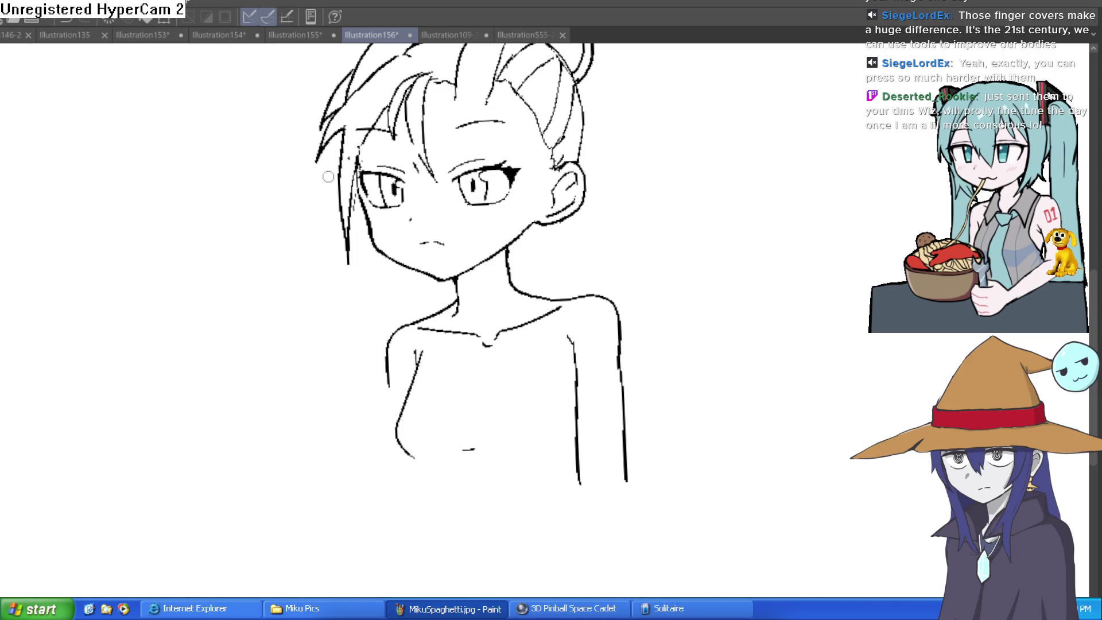
scroll(577, 374, "up", 3)
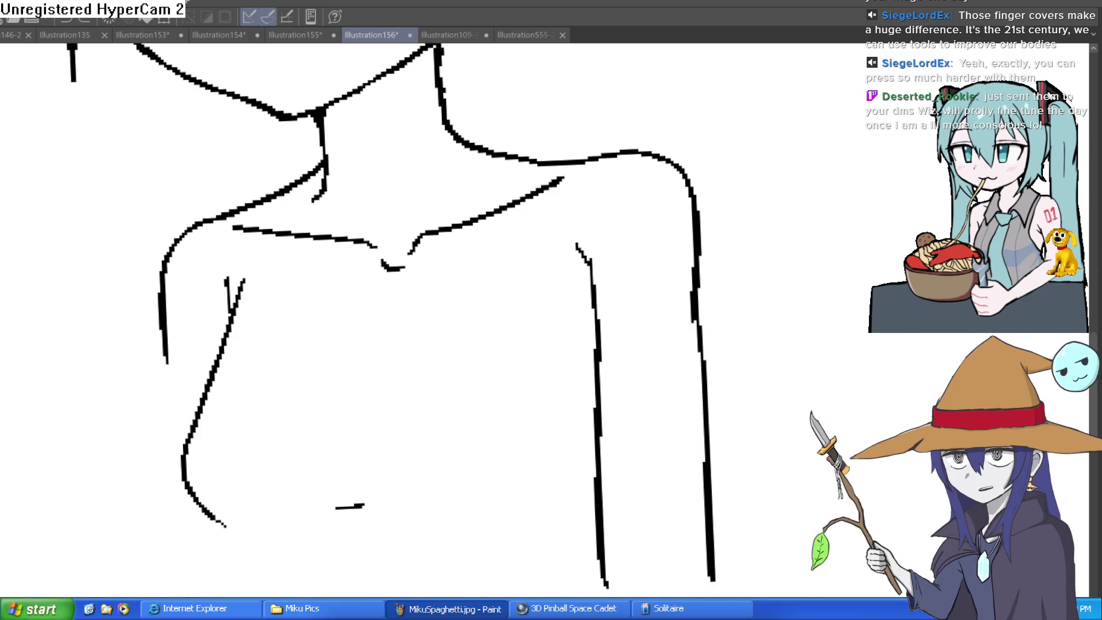
Step: Draw the inner arm line beside the torso's right side and a lower-left torso contour
mouse_move(594, 446)
left_mouse_down()
mouse_move(546, 528)
mouse_move(587, 576)
left_mouse_up()
left_click_drag(578, 527, 556, 381)
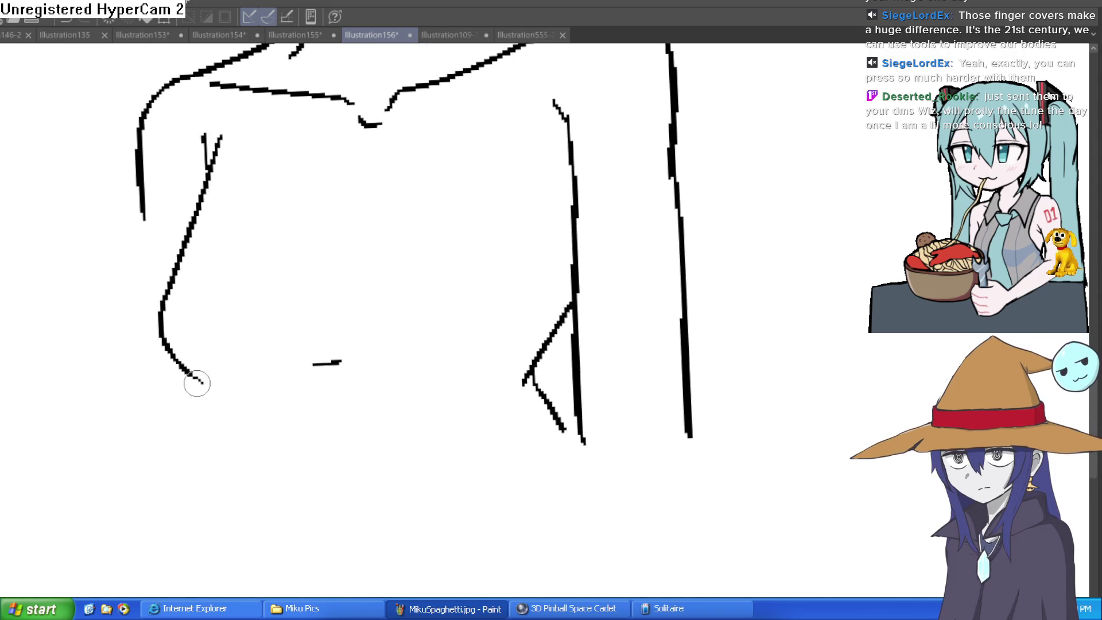
left_click_drag(198, 380, 287, 478)
Step: Redraw the lower-left torso contour, then zoom out and rotate the view back upright
key("ctrl+z")
key("ctrl+z")
left_click_drag(202, 381, 240, 449)
mouse_move(253, 457)
left_mouse_down()
mouse_move(292, 489)
mouse_move(258, 597)
left_mouse_up()
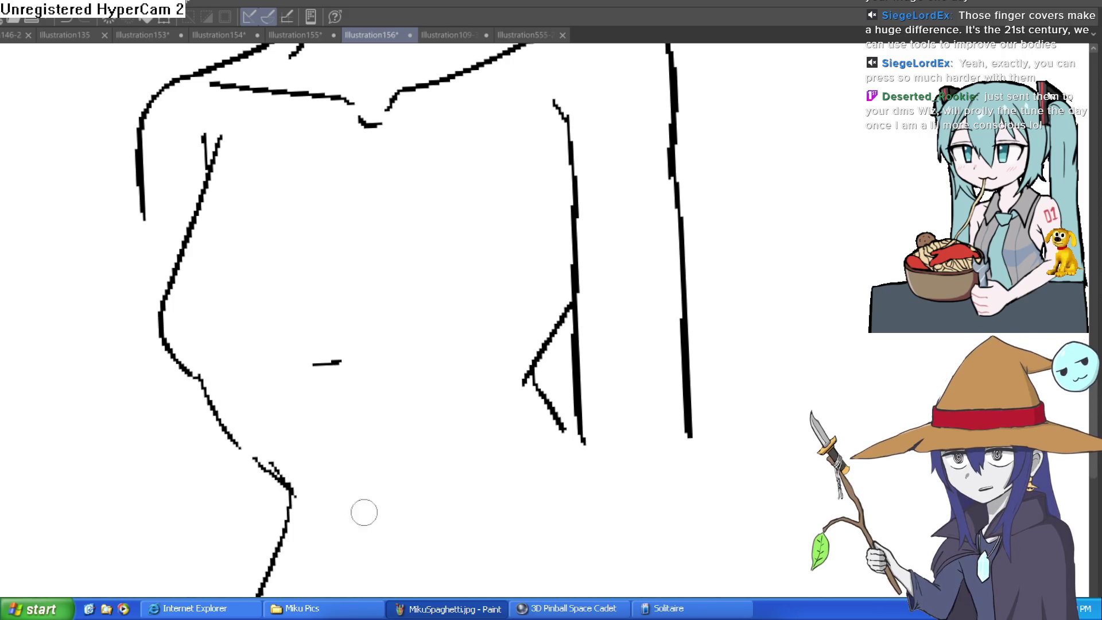
key("ctrl+z")
key("ctrl+0")
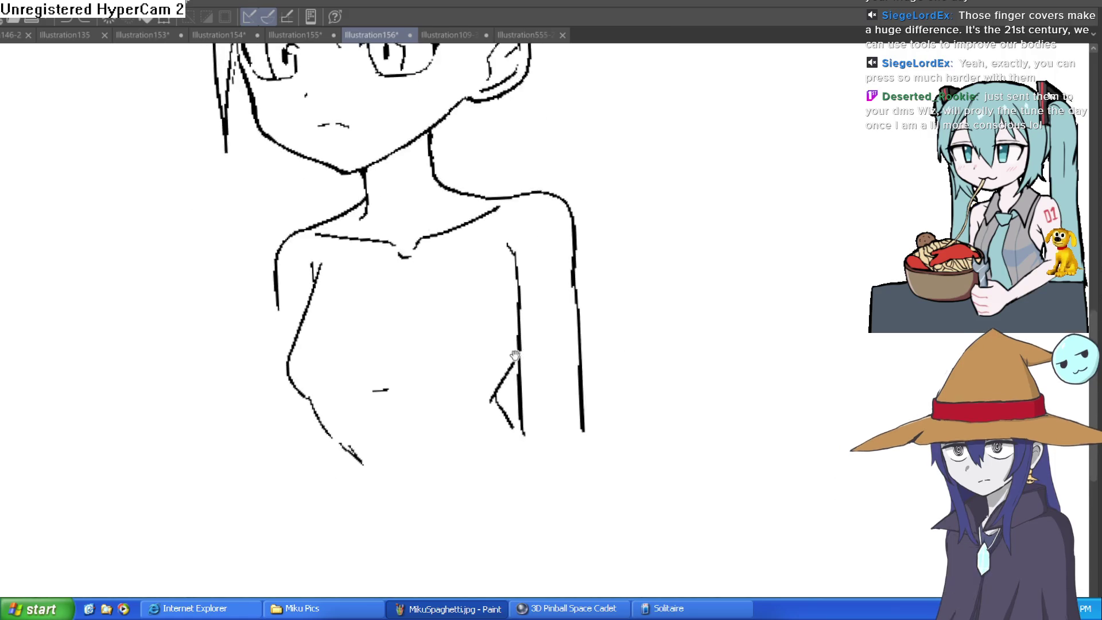
left_click_drag(610, 414, 660, 323)
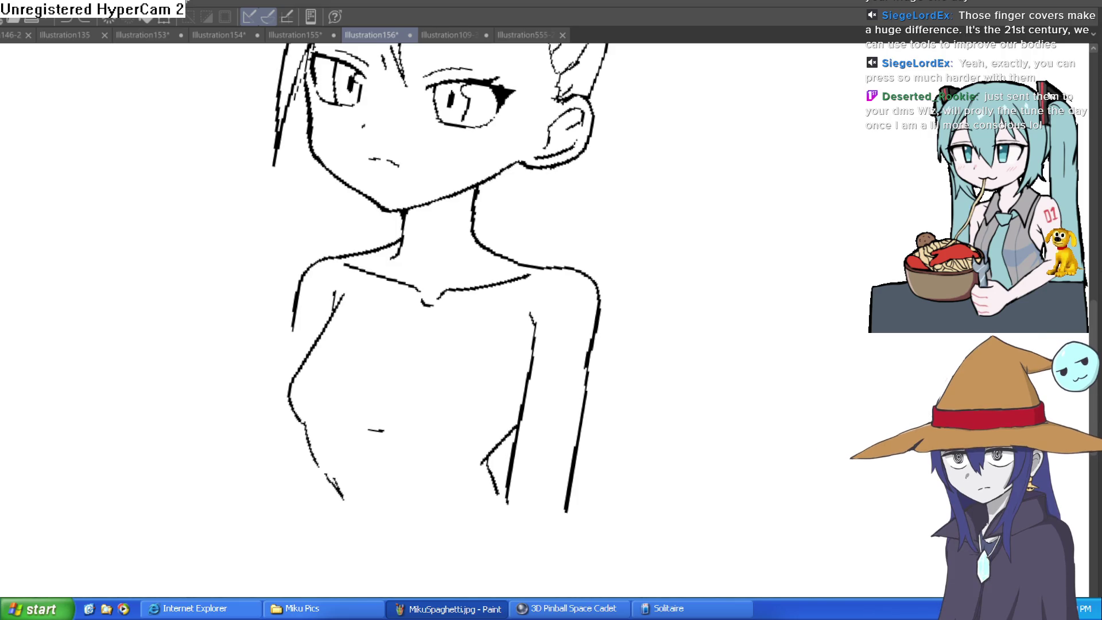
Step: Redraw the lower-right torso contour, undo the rough hatching strokes, and level the canvas view
mouse_move(497, 436)
left_mouse_down()
mouse_move(515, 420)
mouse_move(494, 451)
mouse_move(507, 489)
left_mouse_up()
key("ctrl+z")
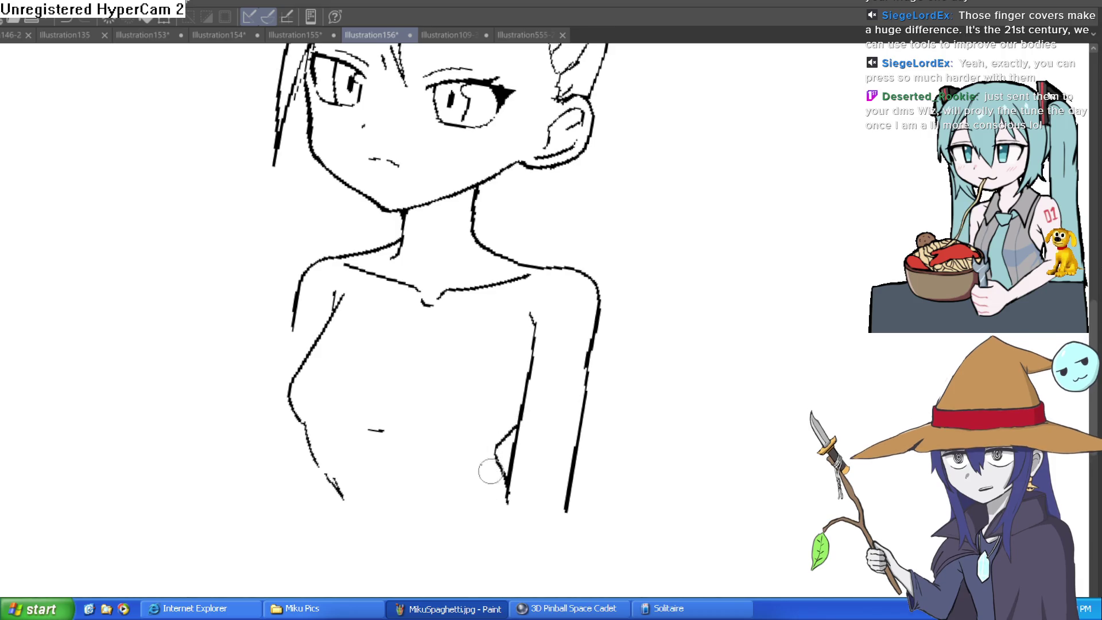
scroll(691, 359, "down", 4)
key("^")
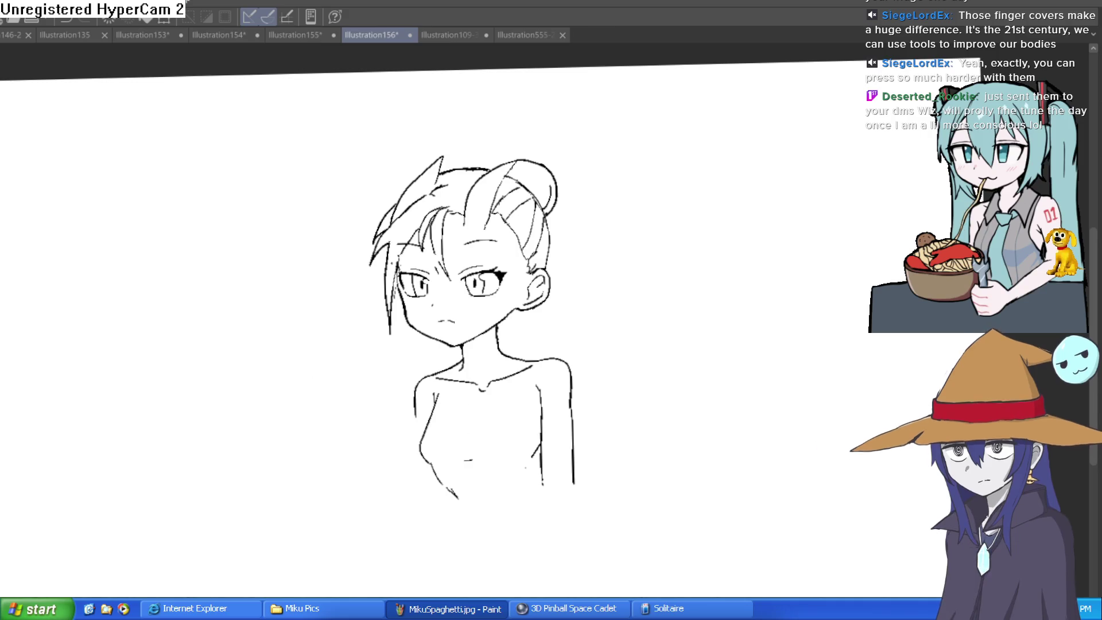
left_click_drag(514, 460, 425, 378)
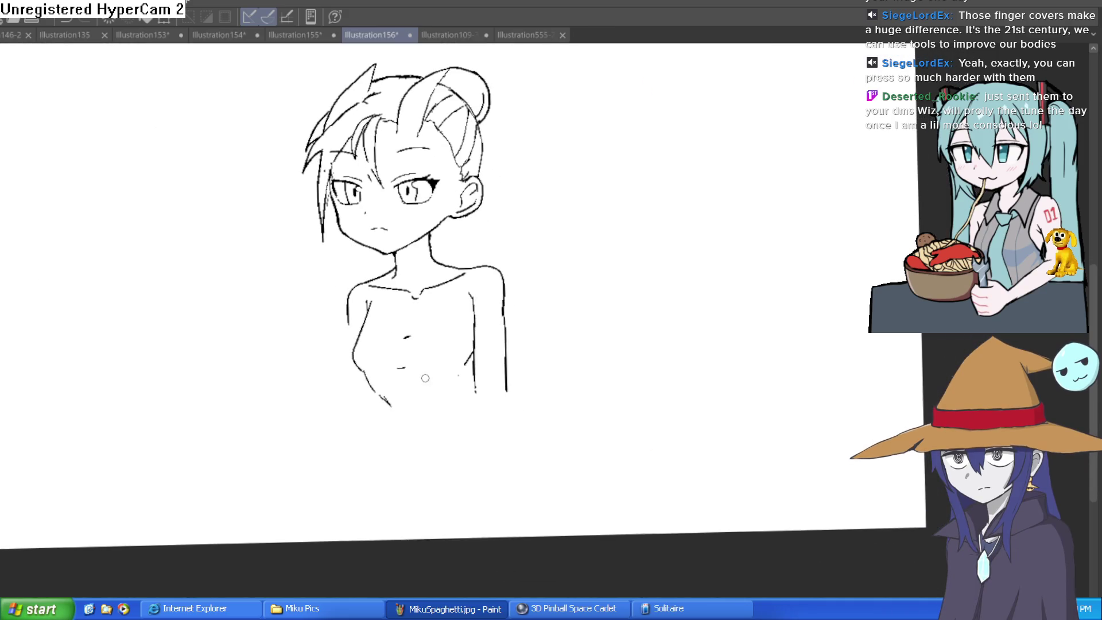
Step: Mirror the canvas, extend both torso side contours downward and draw the curved under-chest line
key("h")
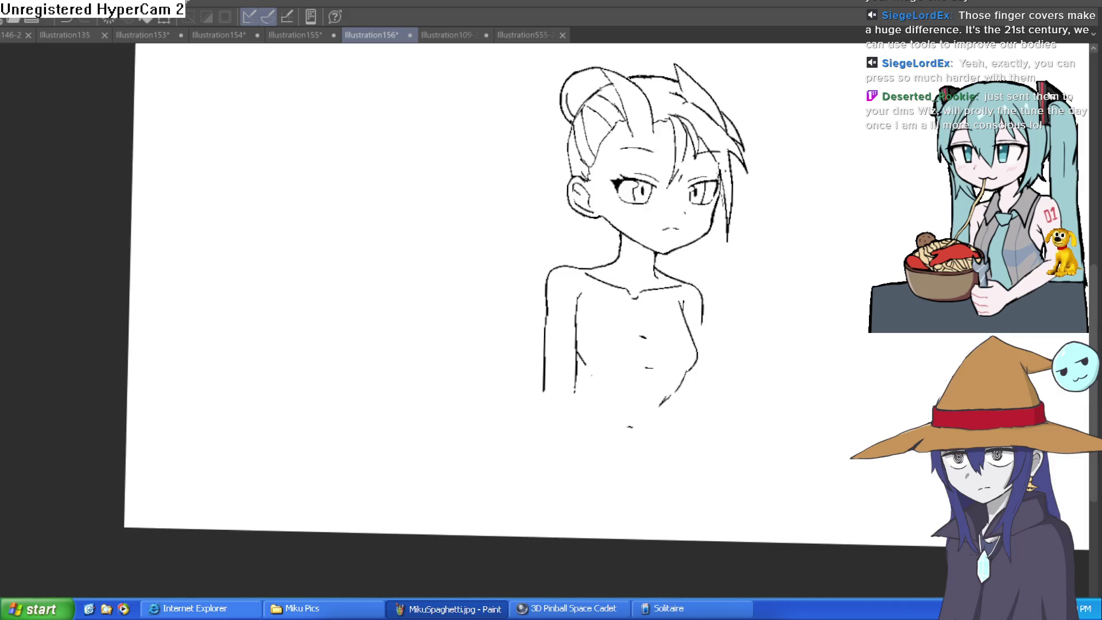
scroll(659, 345, "up", 5)
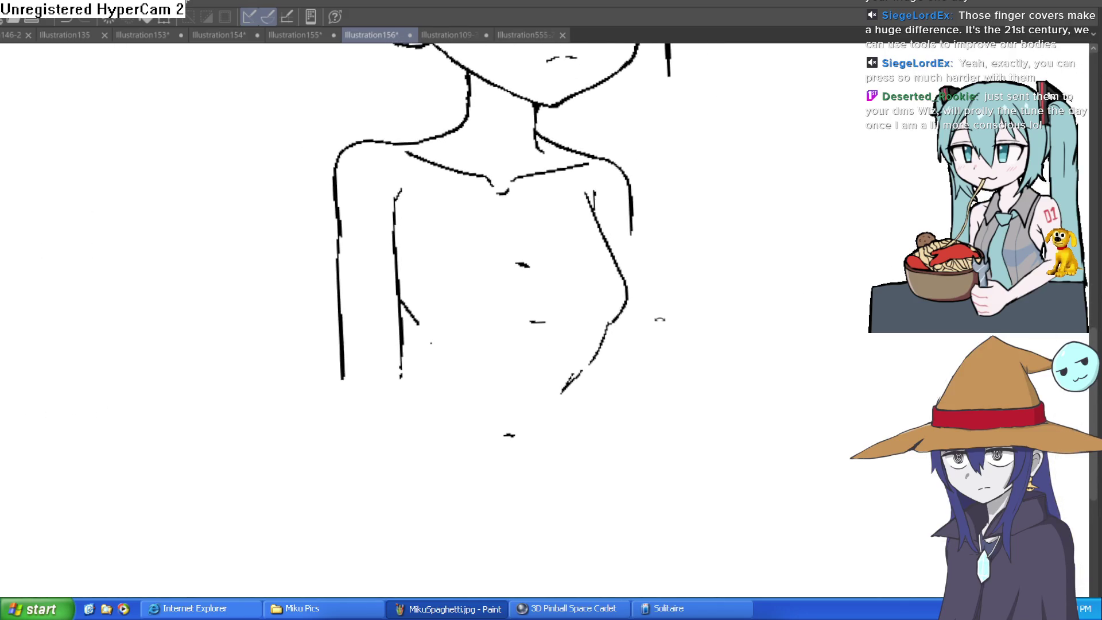
mouse_move(601, 349)
left_mouse_down()
mouse_move(574, 384)
mouse_move(586, 438)
left_mouse_up()
mouse_move(410, 299)
left_mouse_down()
mouse_move(419, 333)
mouse_move(396, 442)
left_mouse_up()
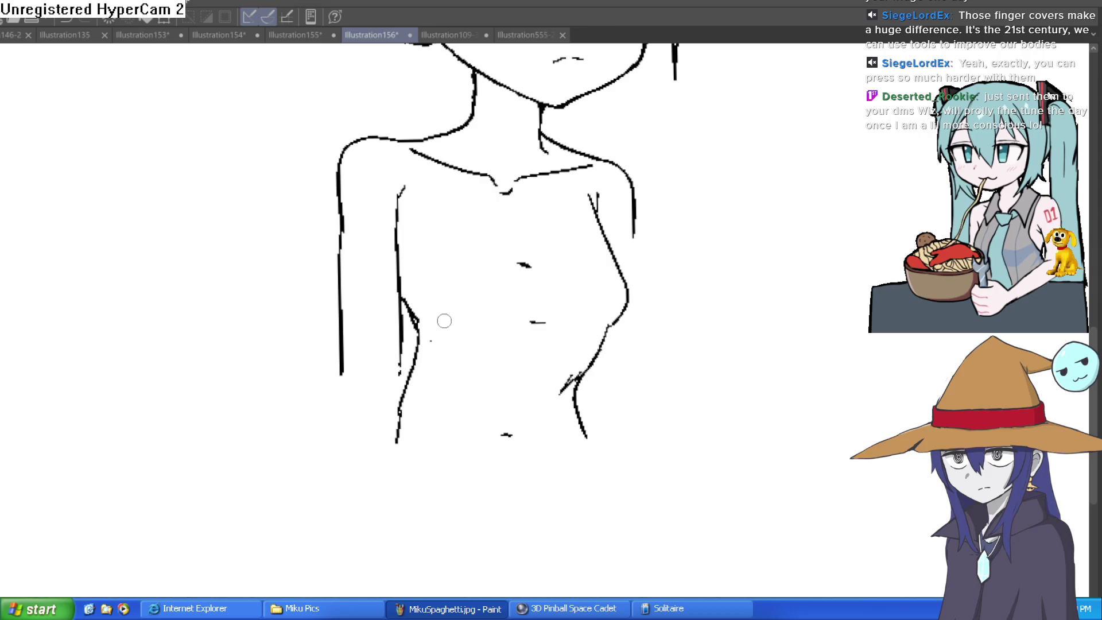
left_click_drag(456, 322, 533, 317)
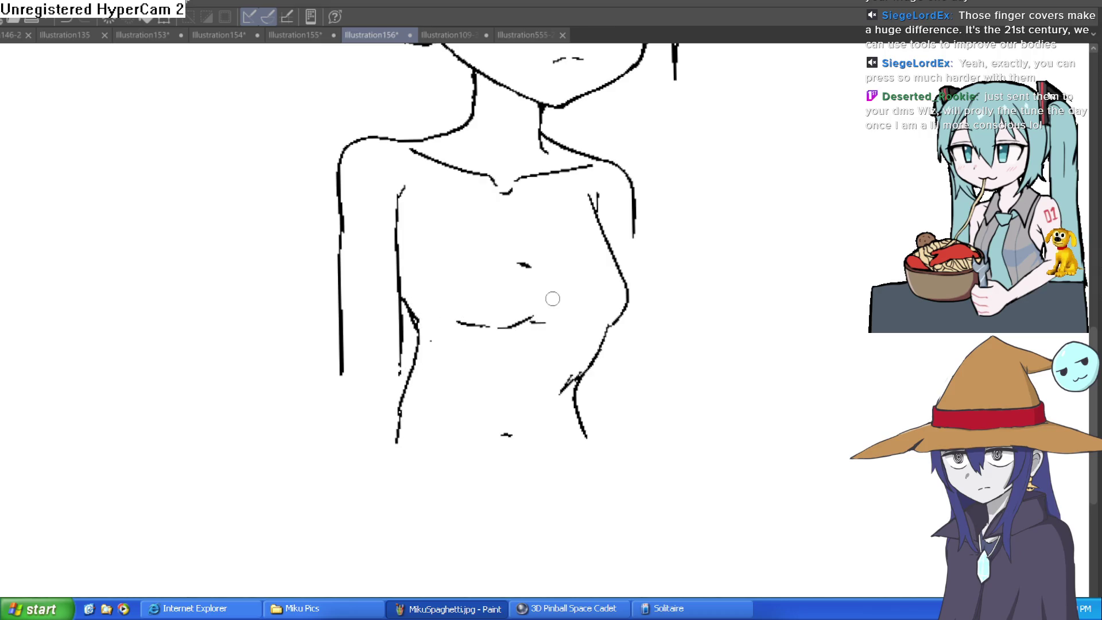
Step: Erase the stray chest mark, draw the left waist contour, then erase the doubled lower-left line
left_click_drag(520, 264, 527, 266)
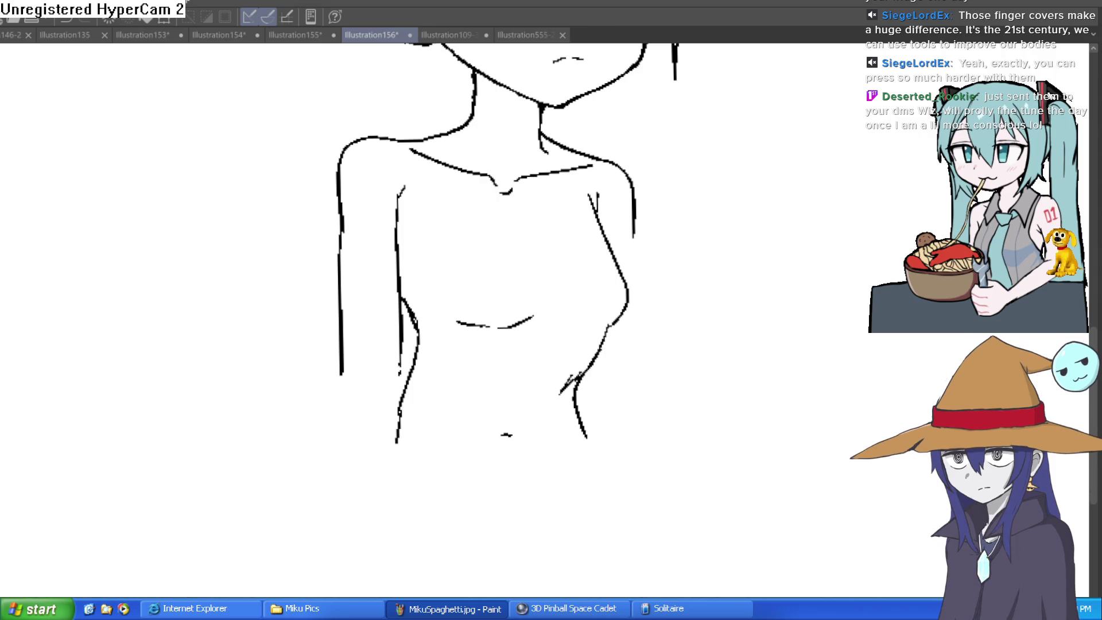
scroll(438, 352, "up", 1)
mouse_move(407, 306)
left_mouse_down()
mouse_move(426, 343)
mouse_move(365, 474)
left_mouse_up()
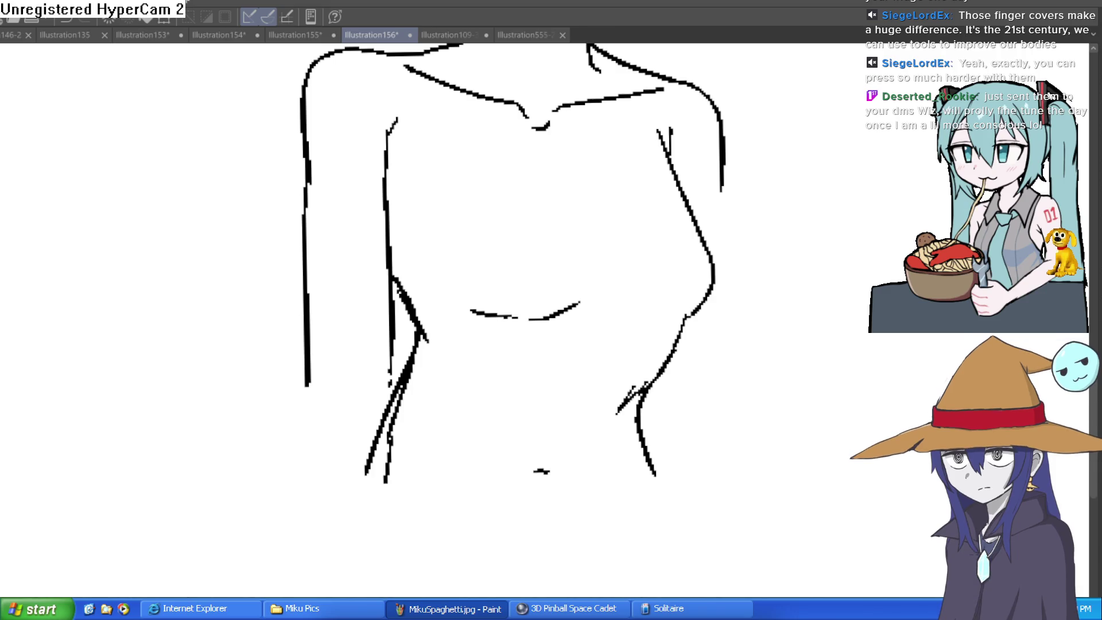
mouse_move(386, 482)
left_mouse_down()
mouse_move(423, 348)
mouse_move(413, 290)
mouse_move(415, 301)
mouse_move(401, 298)
mouse_move(409, 321)
mouse_move(418, 312)
left_mouse_up()
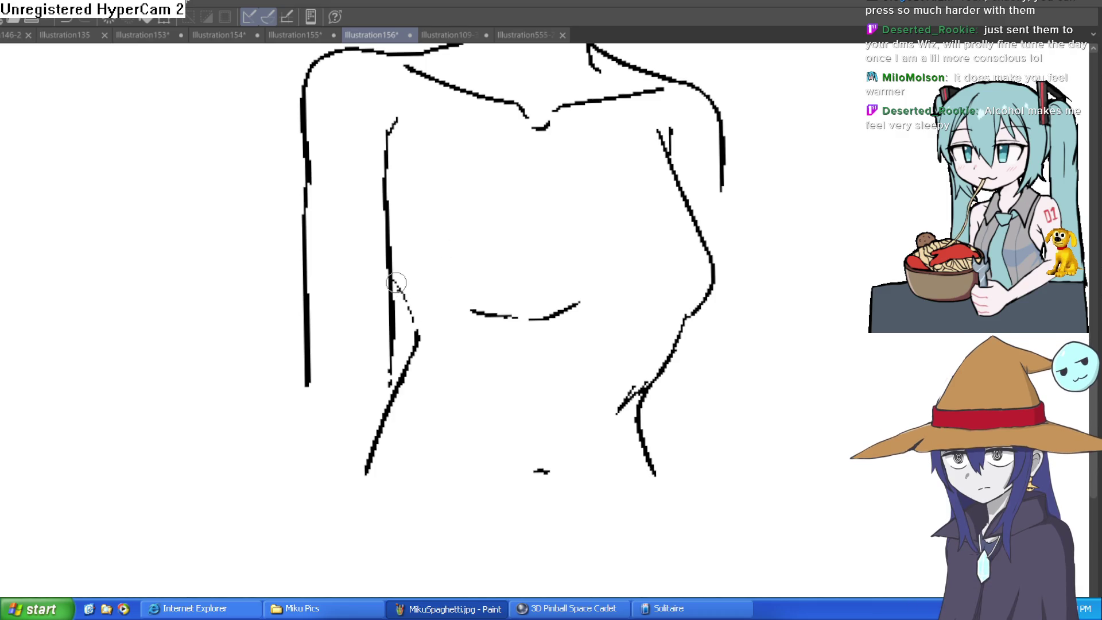
Step: Draw a new left side contour down the torso and check it against the whole figure
mouse_move(420, 345)
left_mouse_down()
mouse_move(363, 446)
mouse_move(411, 369)
mouse_move(409, 286)
left_mouse_up()
scroll(799, 268, "down", 3)
left_click_drag(798, 268, 714, 414)
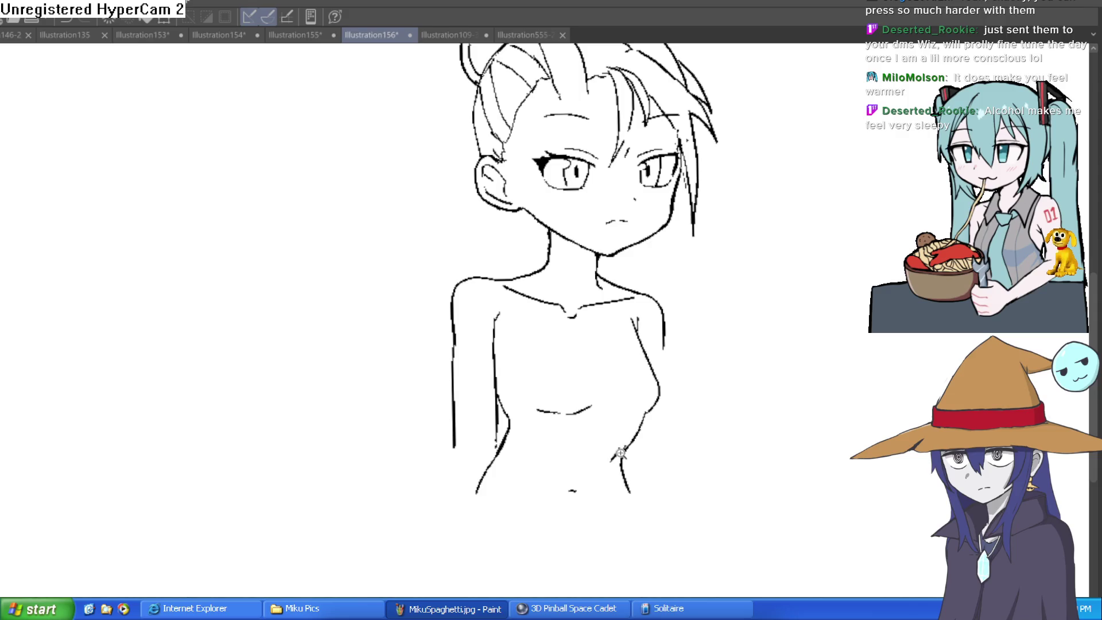
scroll(621, 453, "up", 3)
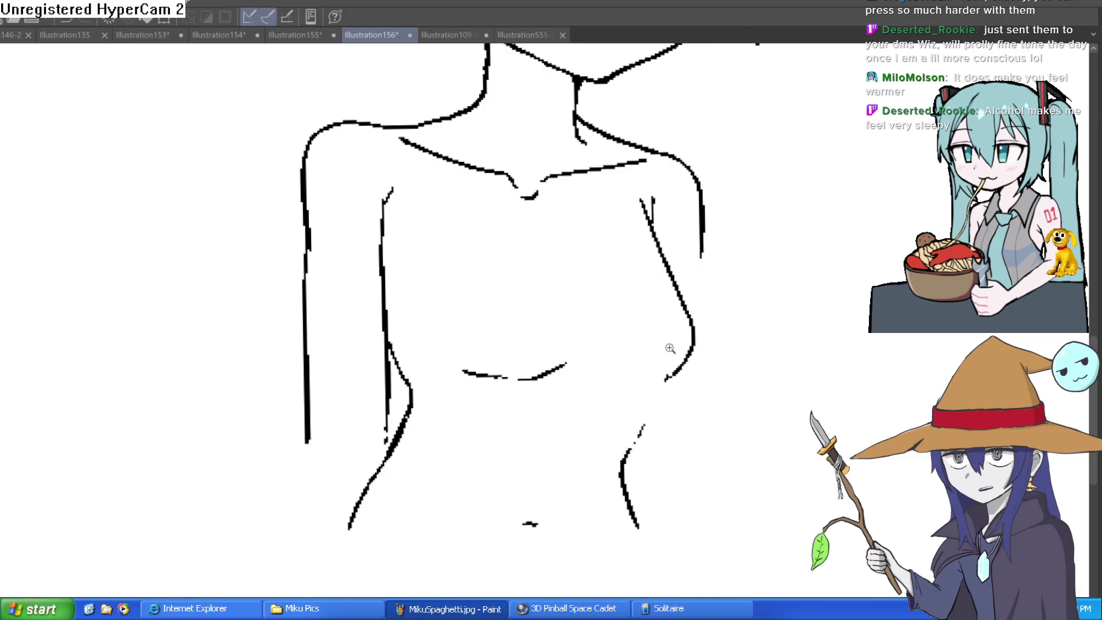
scroll(676, 347, "down", 2)
mouse_move(711, 295)
left_mouse_down()
mouse_move(790, 345)
mouse_move(679, 283)
left_mouse_up()
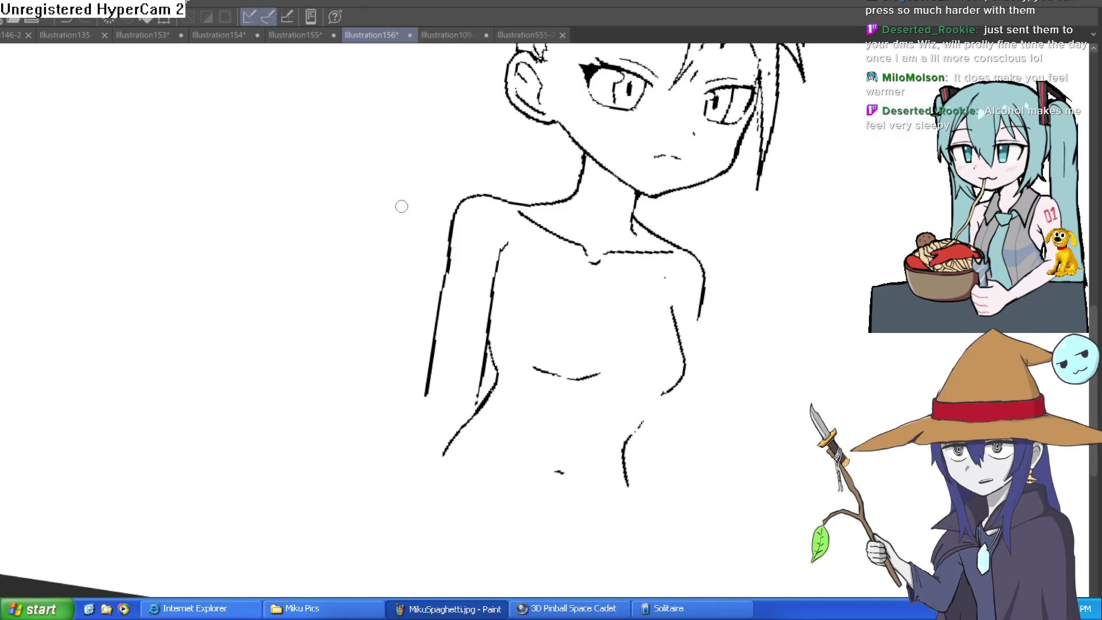
scroll(600, 303, "up", 3)
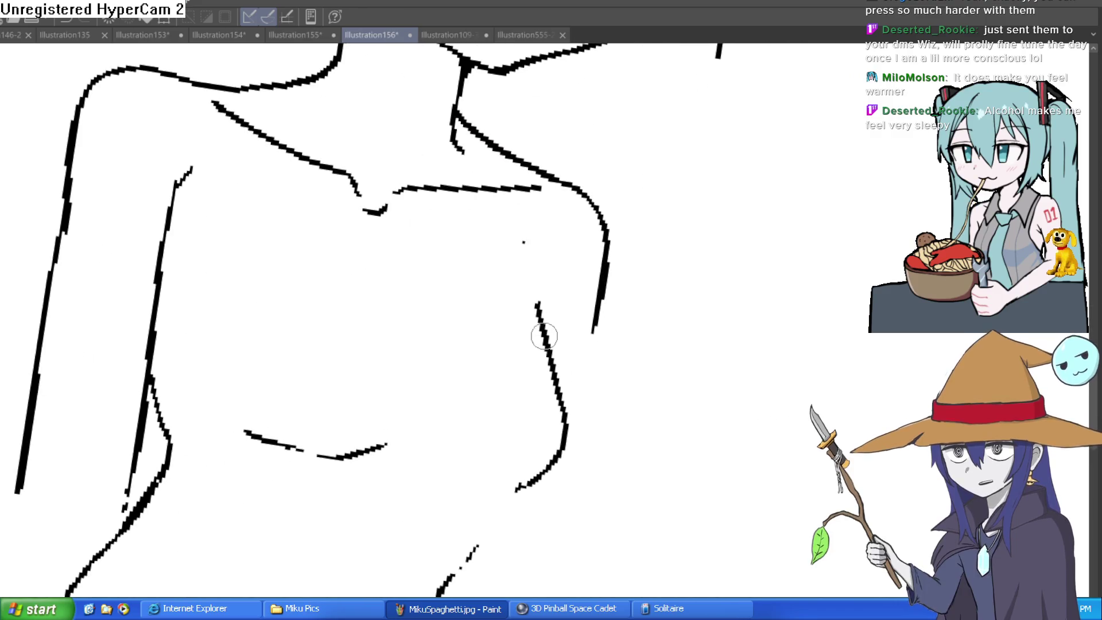
Step: Extend the right breast line upward, draw the right arm contour from the shoulder, and reset rotation
left_click_drag(539, 302, 547, 249)
mouse_move(580, 206)
left_mouse_down()
mouse_move(600, 217)
mouse_move(569, 359)
left_mouse_up()
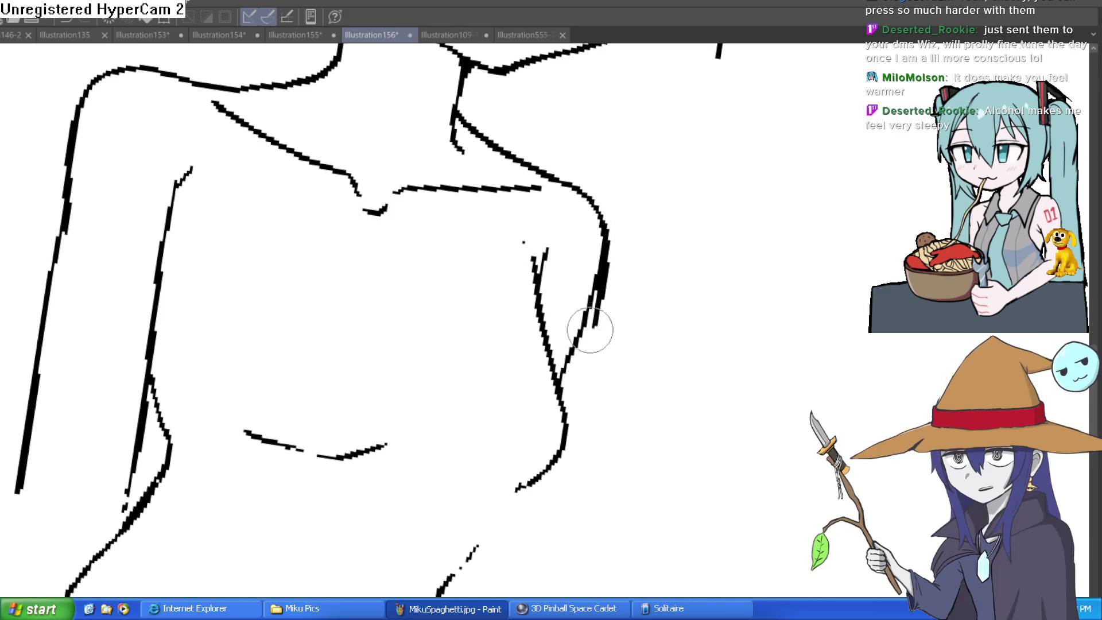
scroll(631, 179, "down", 3)
key("ctrl+0")
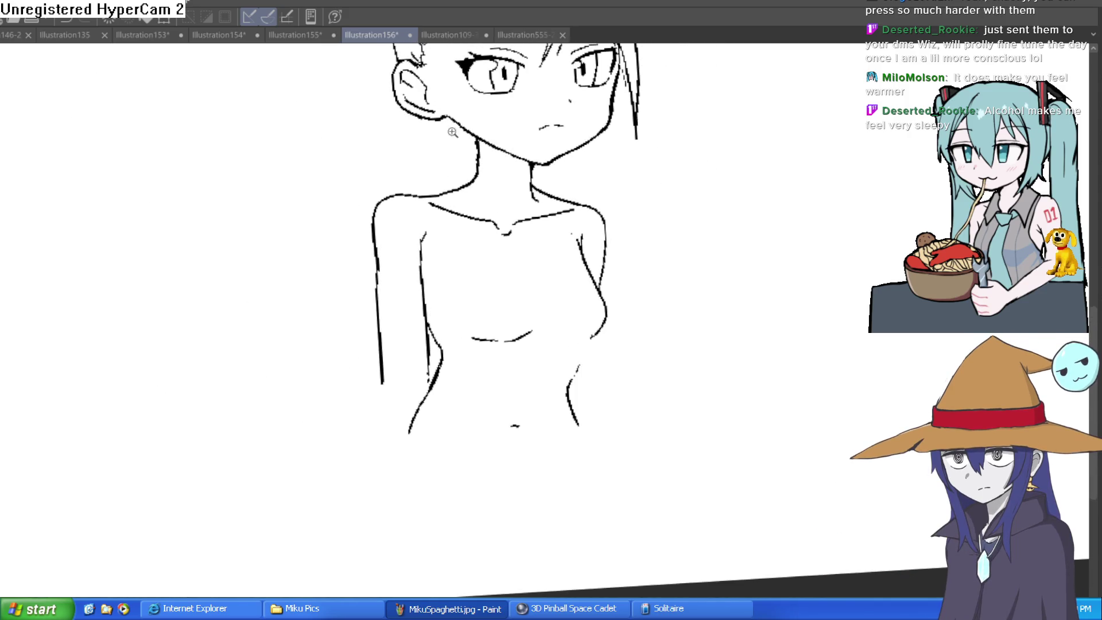
Step: Remove the duplicate and trial strokes, then redraw the left shoulder as one continuous curve down the arm
left_click(443, 185)
key("ctrl+z")
mouse_move(442, 189)
left_mouse_down()
mouse_move(302, 234)
mouse_move(290, 422)
left_mouse_up()
key("ctrl+z")
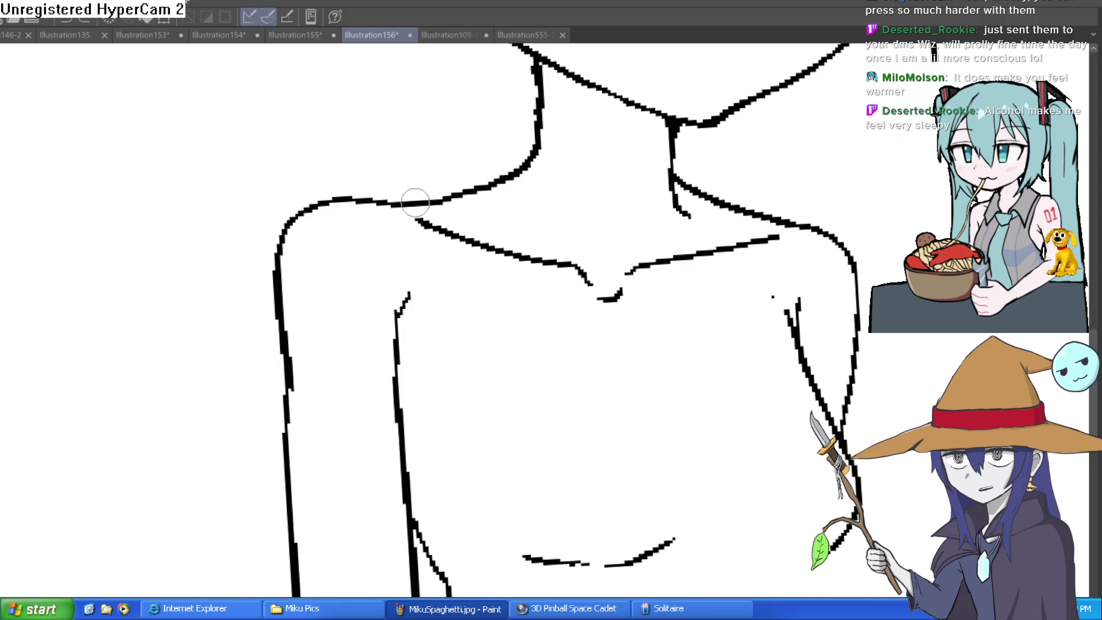
mouse_move(263, 299)
left_mouse_down()
mouse_move(283, 423)
mouse_move(265, 296)
mouse_move(425, 182)
mouse_move(287, 219)
mouse_move(265, 267)
left_mouse_up()
key("ctrl+z")
key("ctrl+z")
key("ctrl+z")
key("ctrl+z")
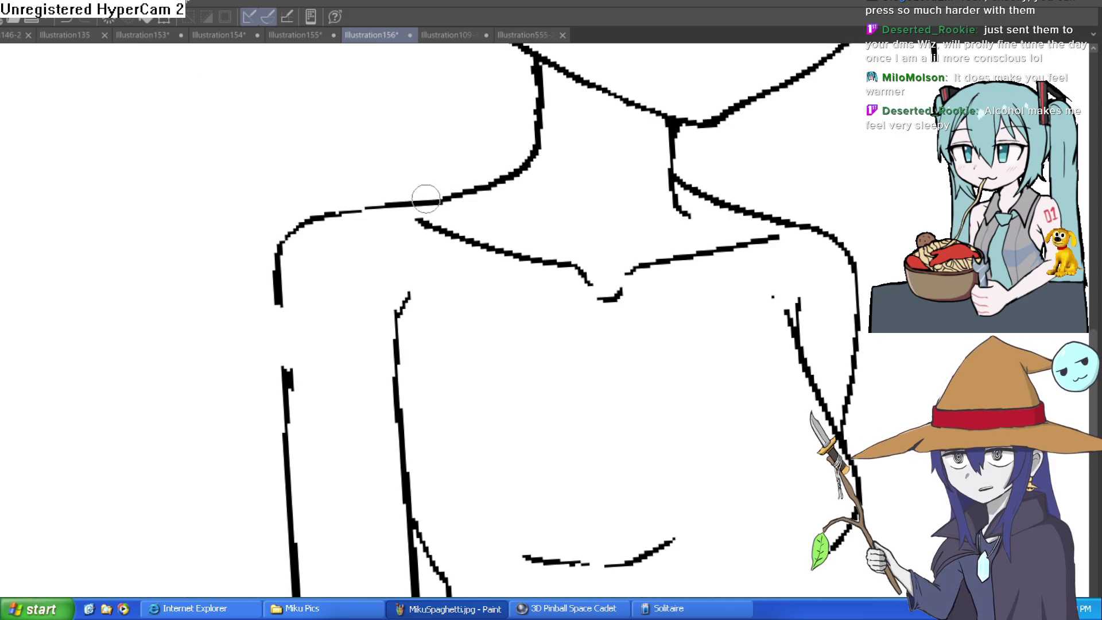
mouse_move(395, 204)
left_mouse_down()
mouse_move(266, 248)
mouse_move(283, 397)
mouse_move(283, 266)
mouse_move(312, 229)
mouse_move(424, 197)
left_mouse_up()
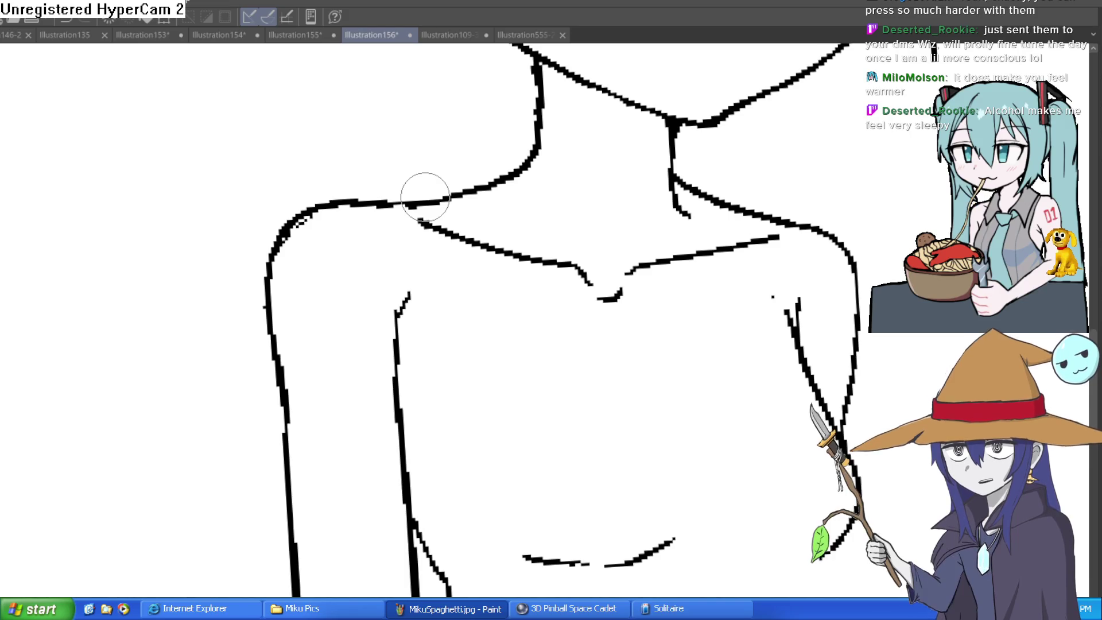
scroll(680, 292, "down", 5)
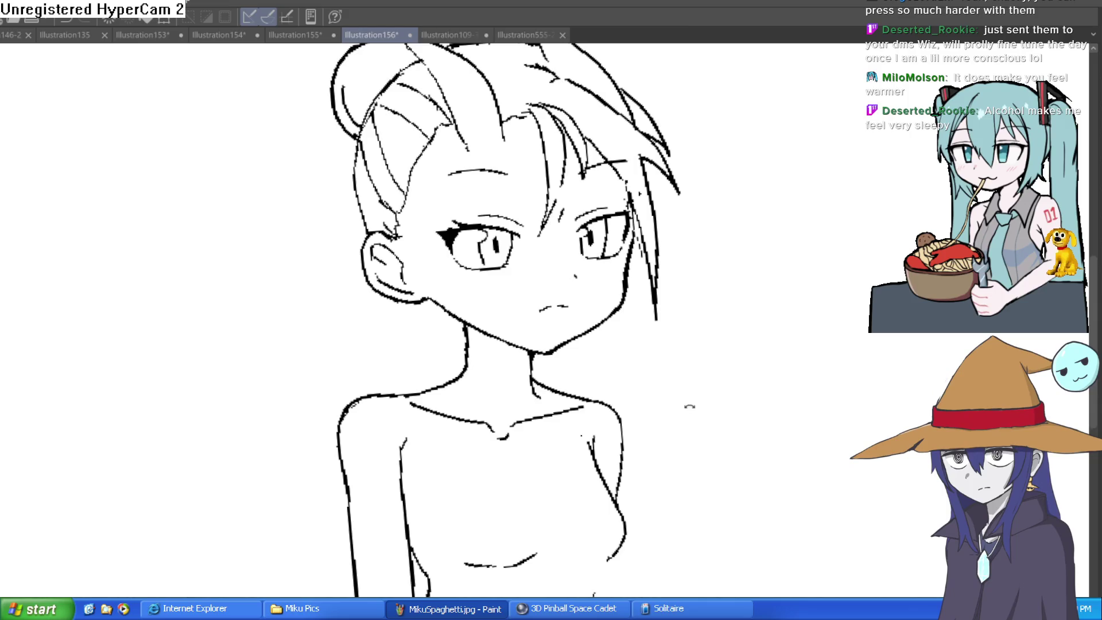
left_click_drag(689, 406, 702, 386)
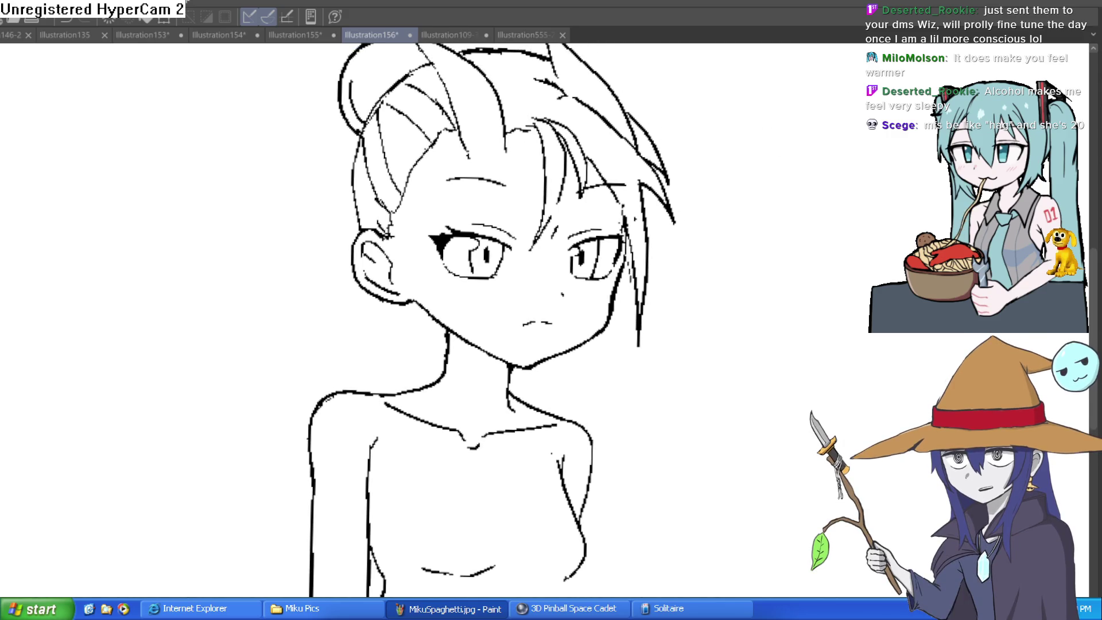
Step: Erase the stray marks beside the right hair strand, then fit and mirror the view to check
scroll(818, 143, "up", 3)
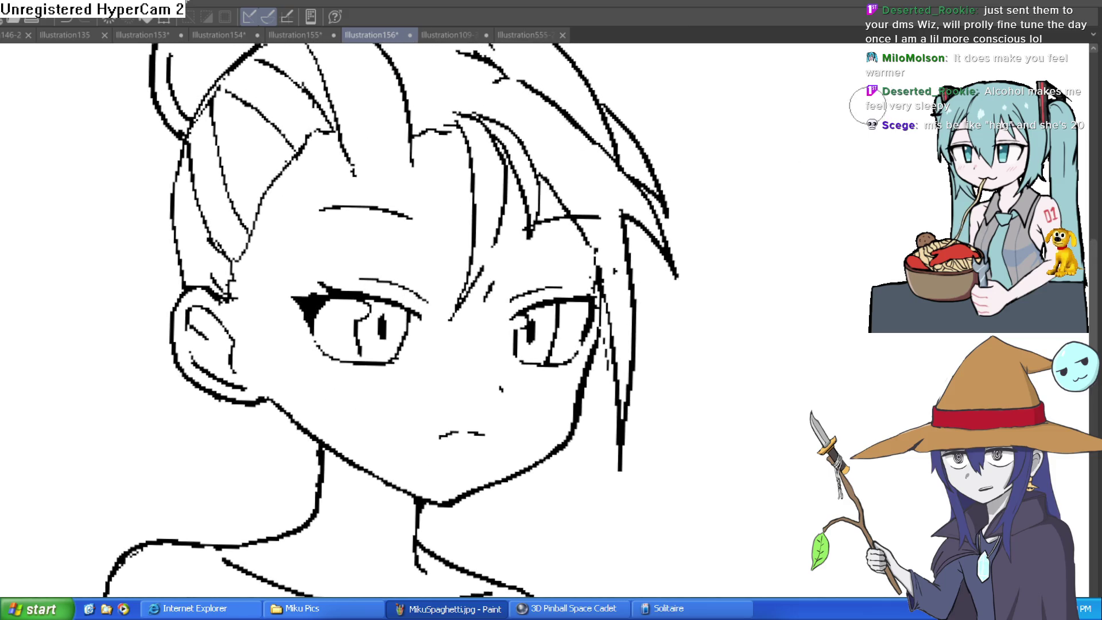
left_click_drag(810, 167, 747, 181)
mouse_move(617, 287)
left_mouse_down()
mouse_move(601, 319)
mouse_move(607, 232)
left_mouse_up()
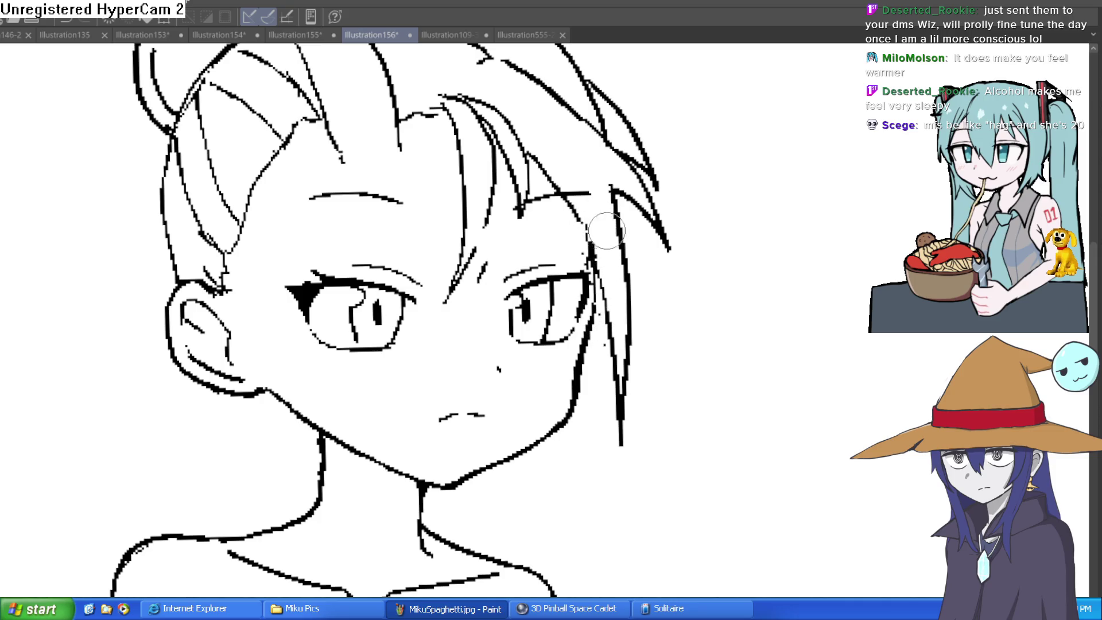
key("ctrl+0")
key("h")
key("h")
key("h")
key("h")
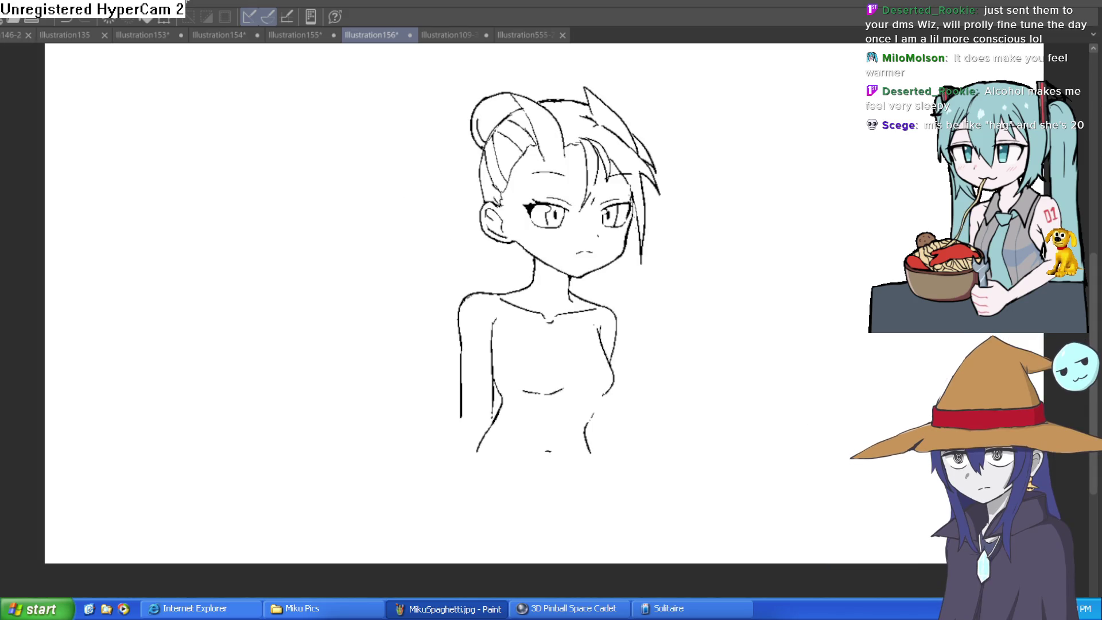
left_click(657, 330)
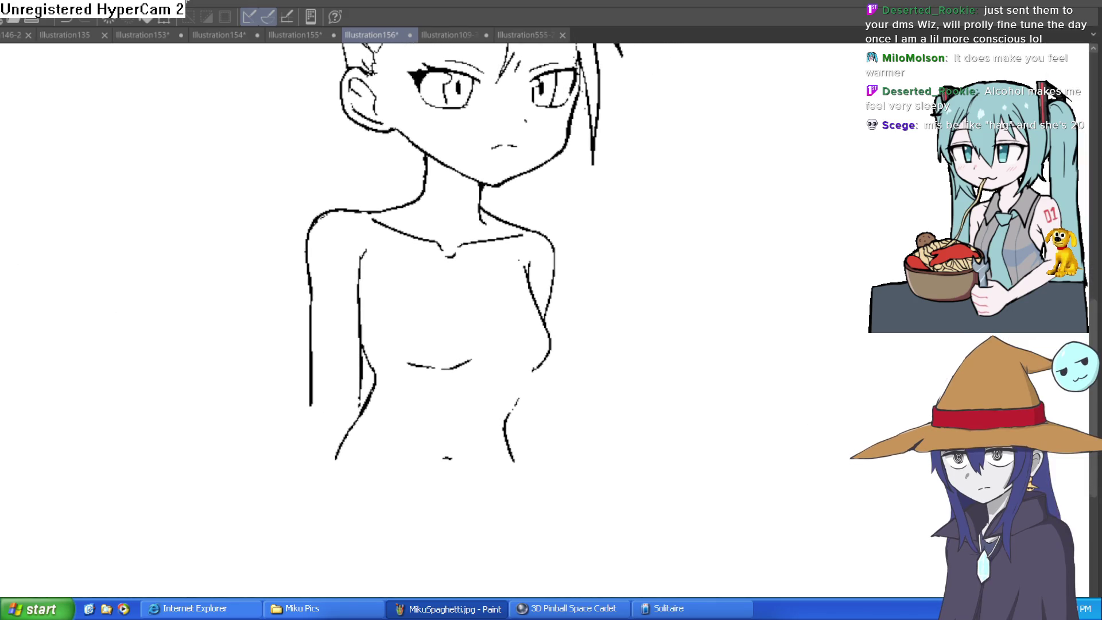
left_click_drag(590, 267, 567, 280)
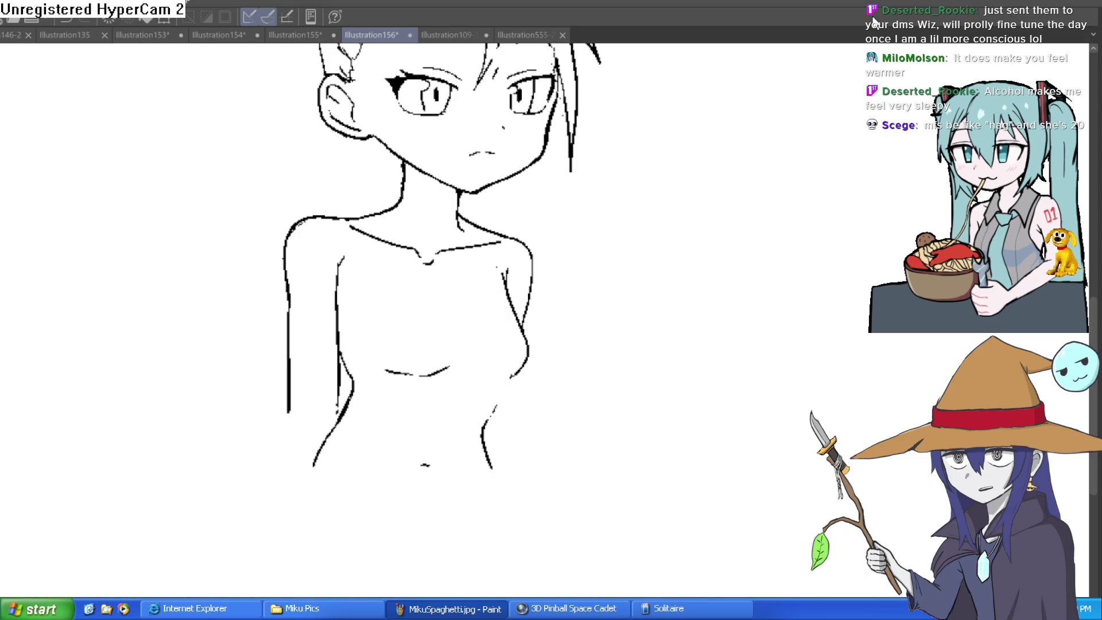
Step: Switch to the Misty II illustration, Illustration109-33
left_click(537, 35)
left_click(473, 33)
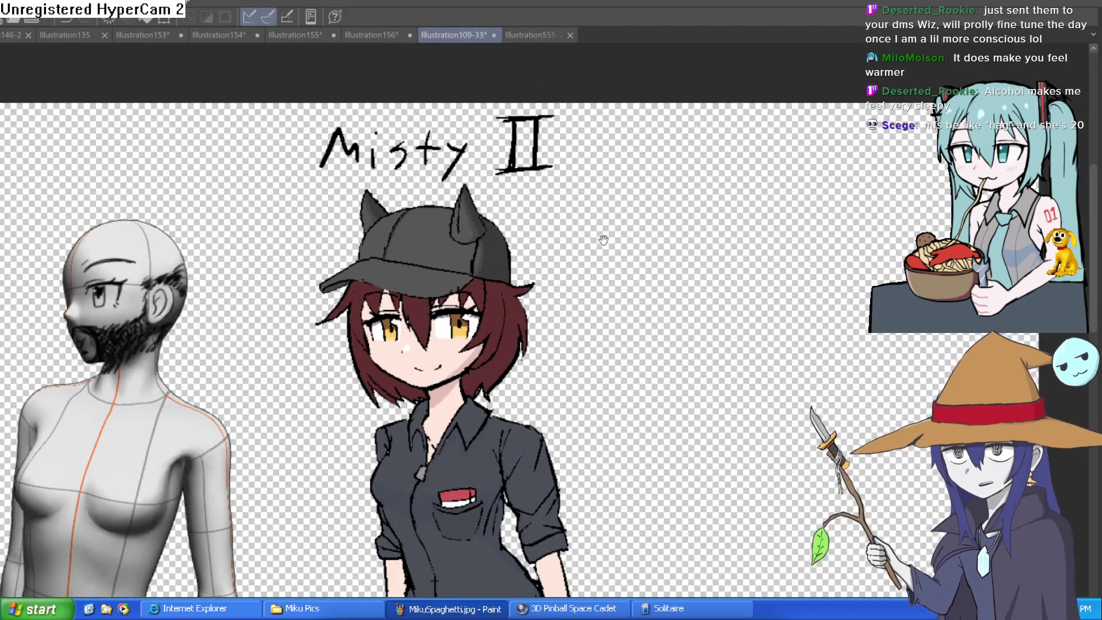
scroll(826, 194, "down", 2)
scroll(528, 206, "up", 5)
scroll(745, 228, "down", 2)
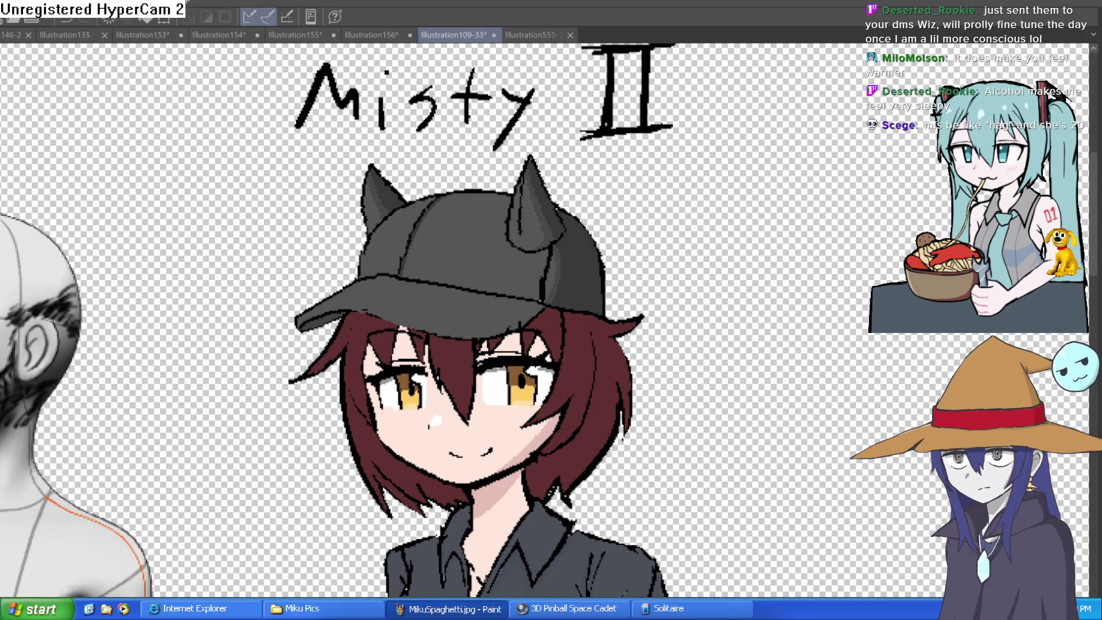
scroll(503, 411, "up", 3)
scroll(720, 320, "up", 2)
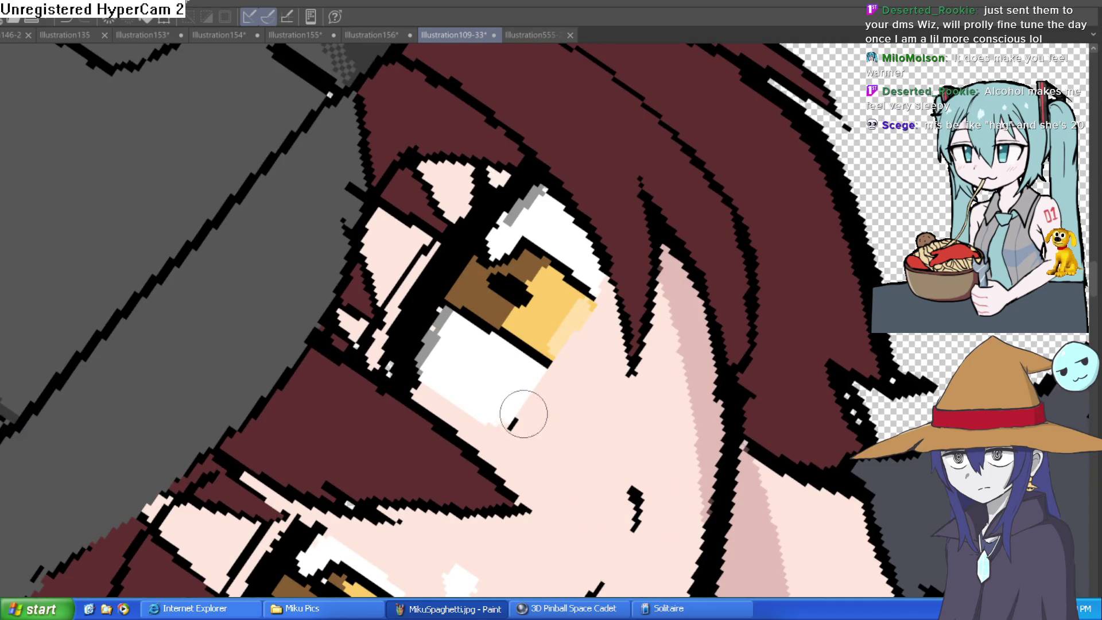
Step: Redraw the black line beneath Misty's eye and add a small dot below the right eye
left_click_drag(509, 421, 566, 337)
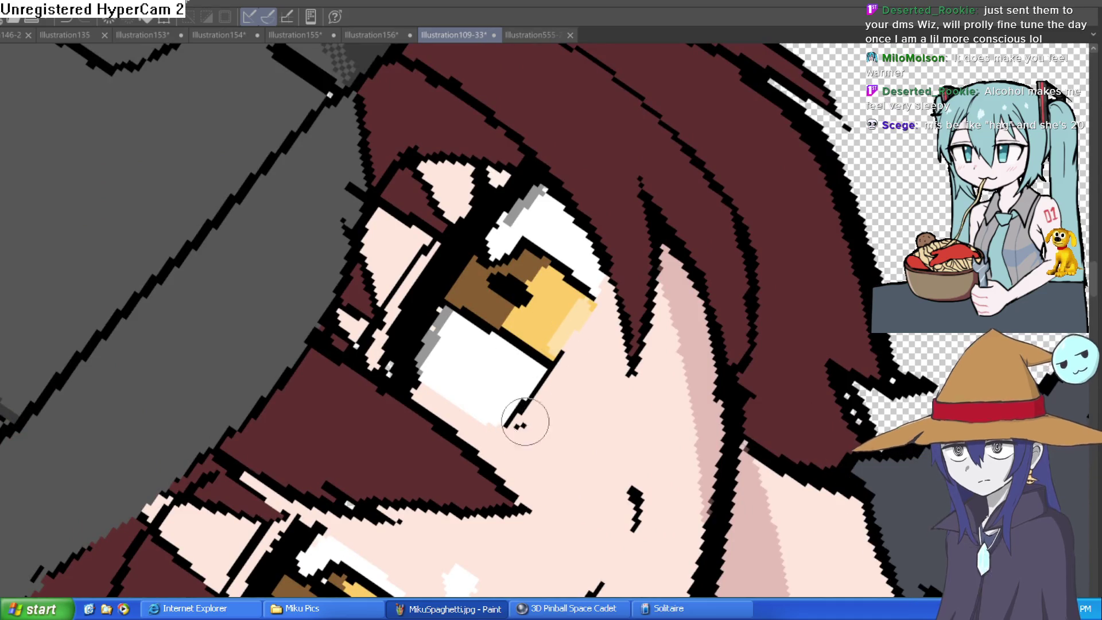
left_click_drag(594, 454, 611, 248)
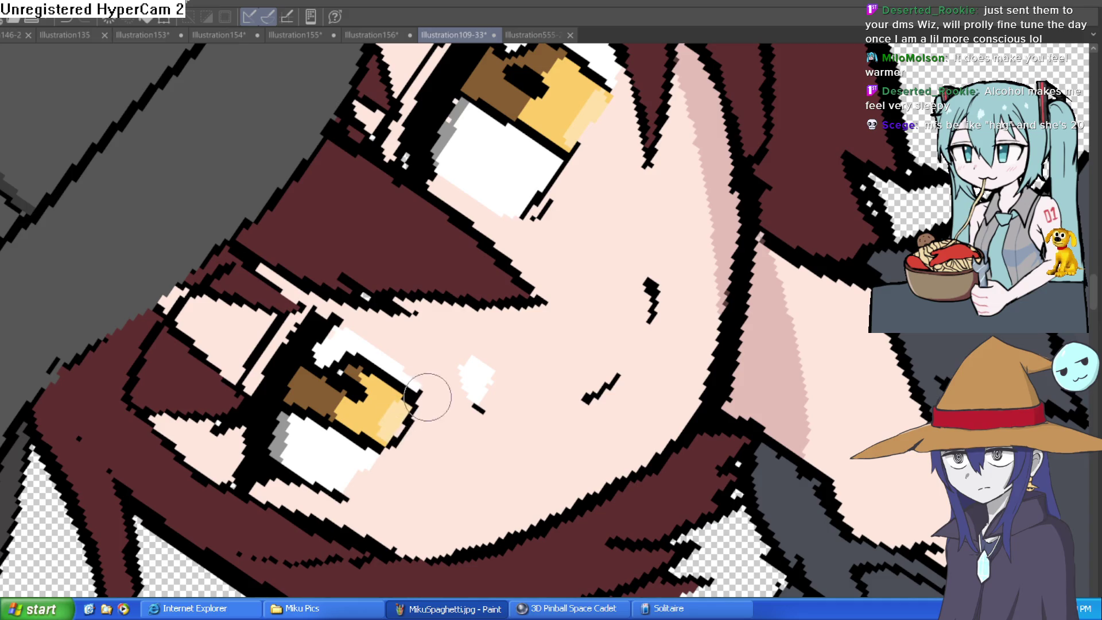
key("ctrl+0")
scroll(799, 413, "up", 1)
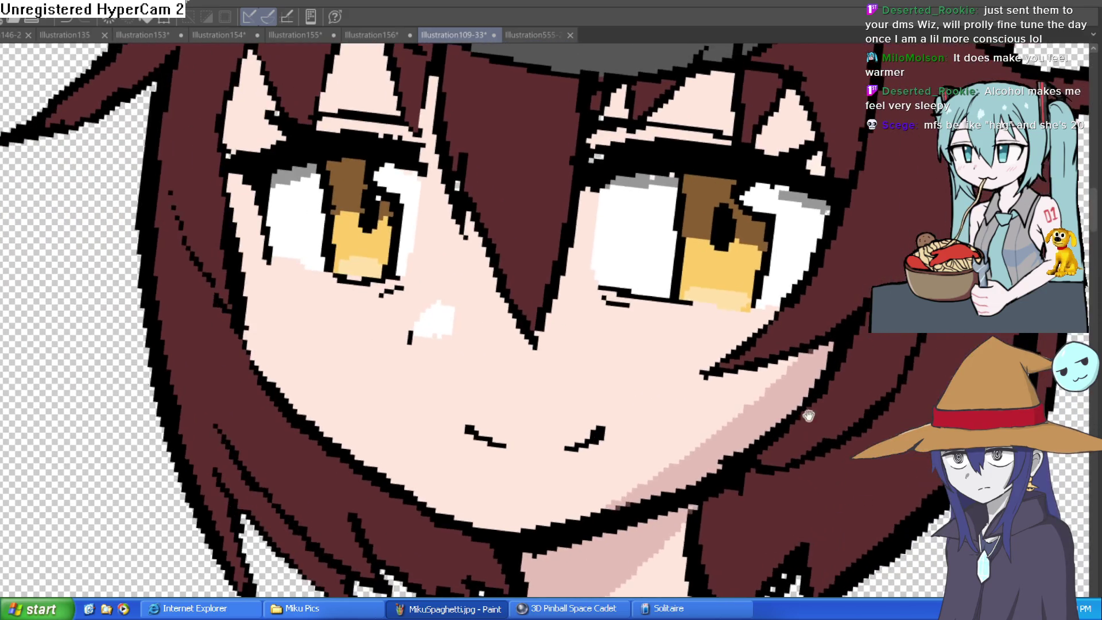
left_click(601, 318)
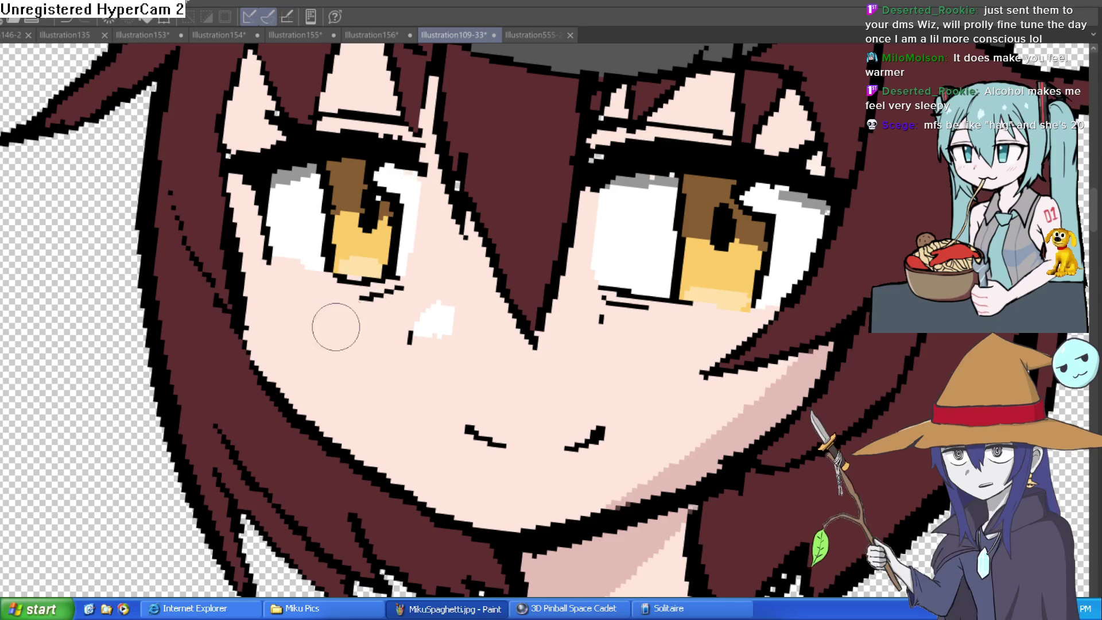
Step: Add two short hatch blush marks on Misty's left cheek
left_click(282, 291)
left_click_drag(302, 297, 287, 315)
left_click_drag(696, 344, 559, 280)
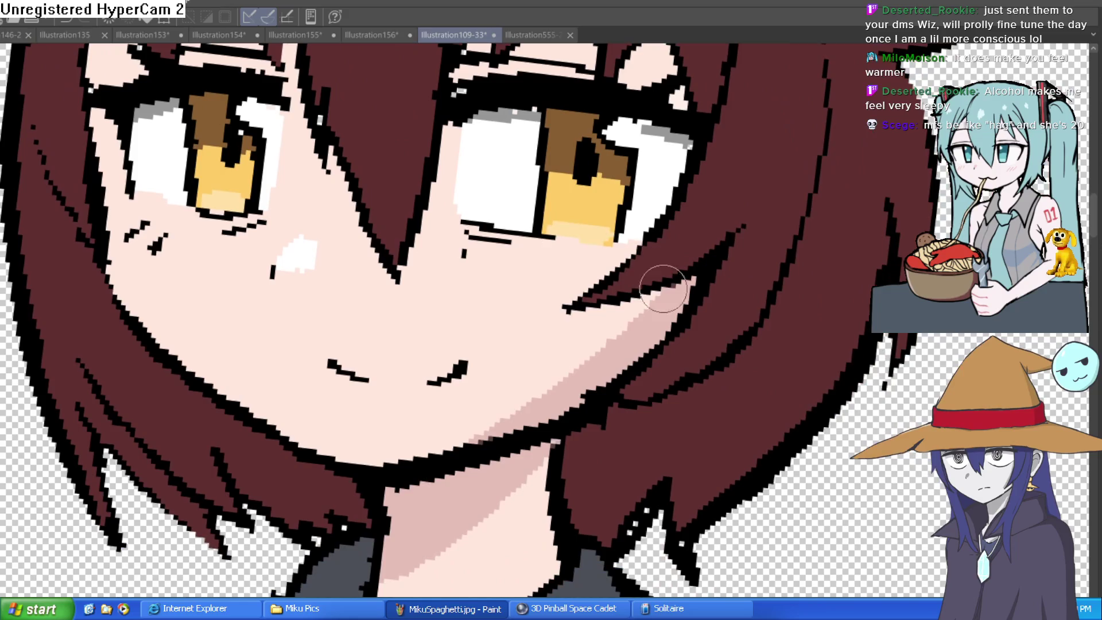
scroll(282, 294, "down", 1)
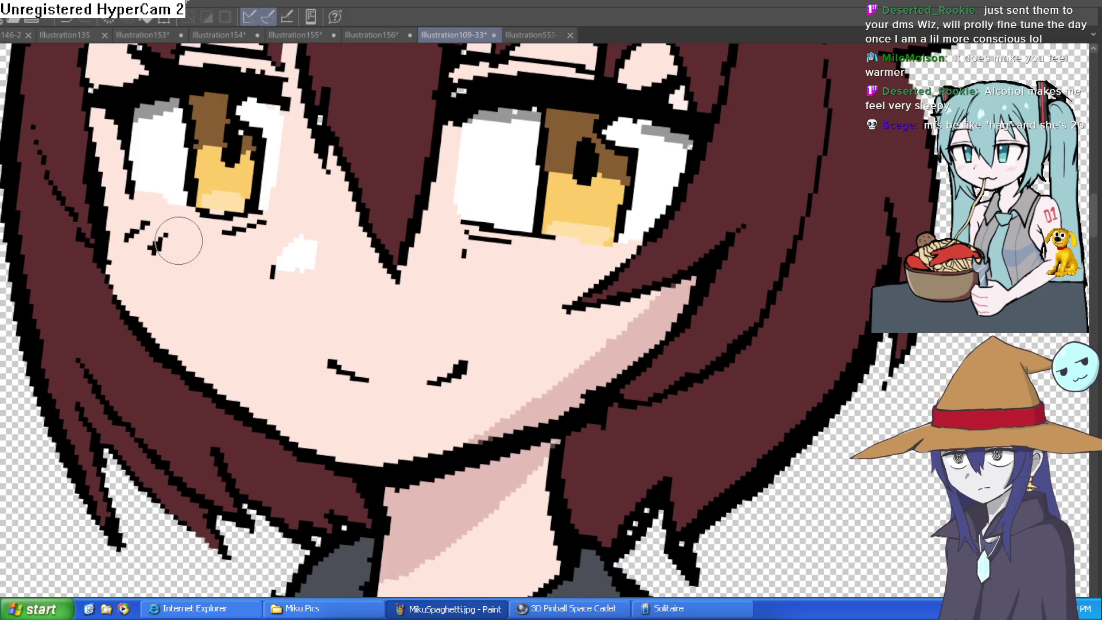
scroll(492, 184, "down", 4)
mouse_move(691, 222)
left_mouse_down()
mouse_move(692, 208)
mouse_move(700, 223)
left_mouse_up()
scroll(700, 223, "up", 1)
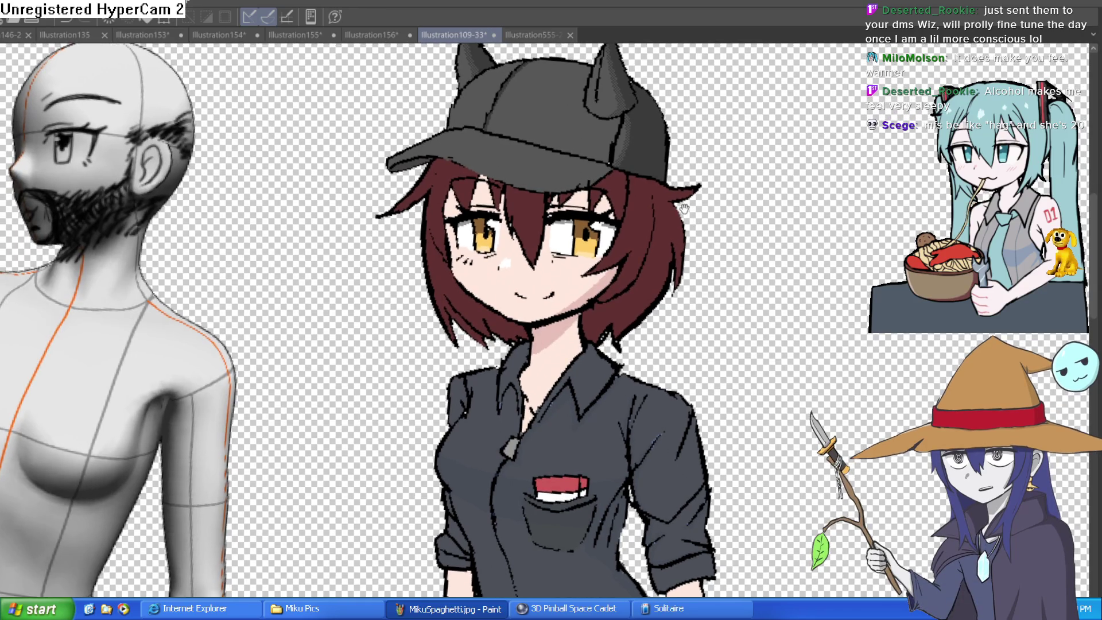
scroll(603, 206, "up", 8)
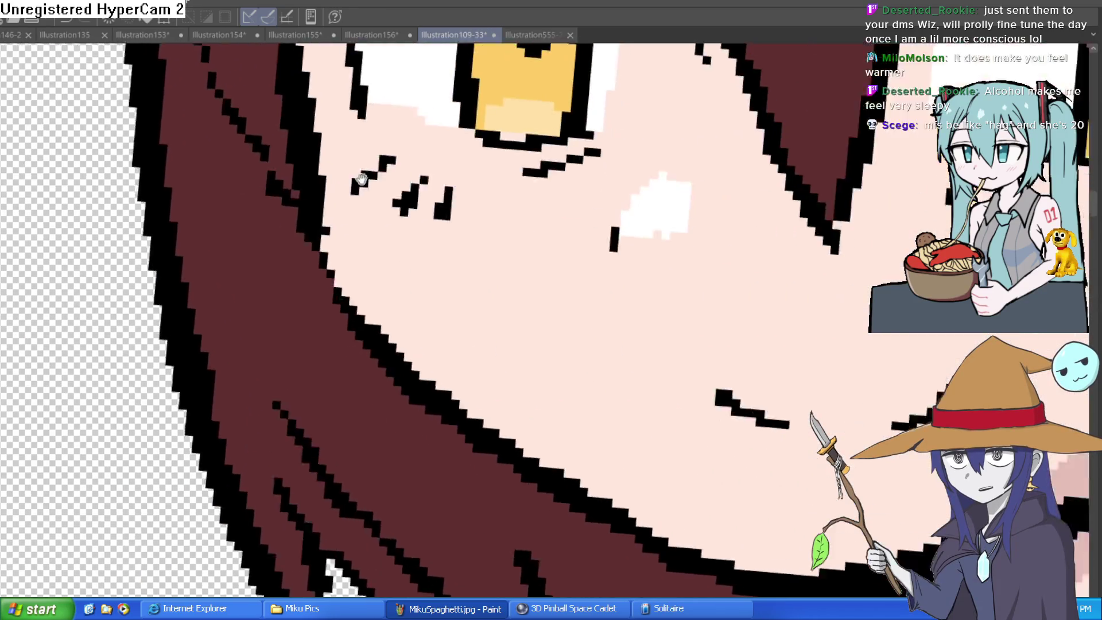
scroll(819, 269, "down", 6)
scroll(660, 273, "up", 4)
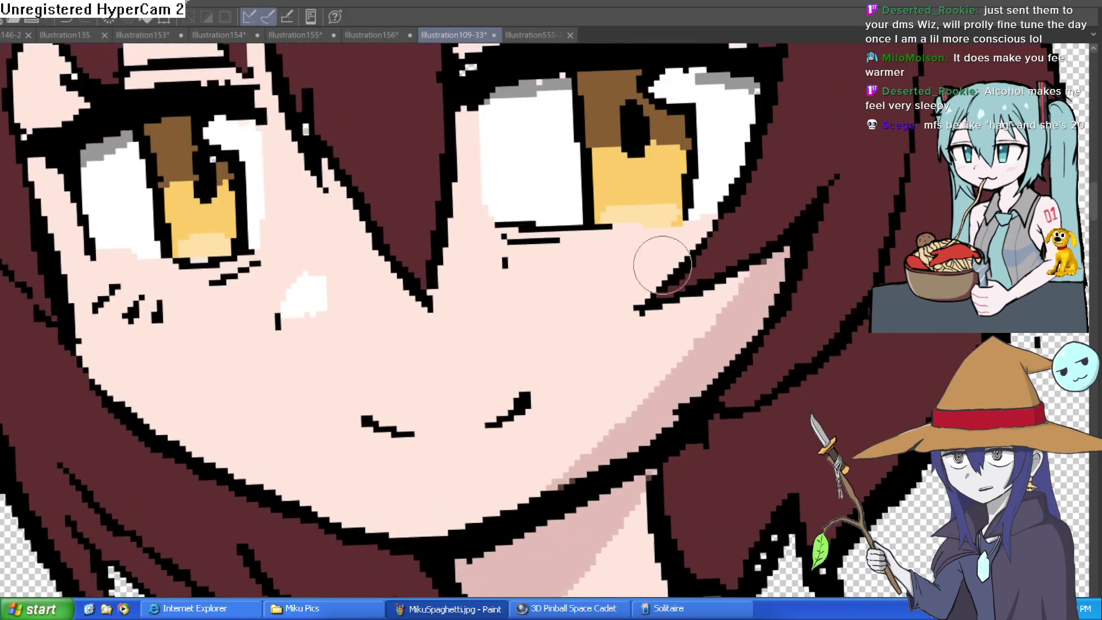
scroll(849, 335, "down", 5)
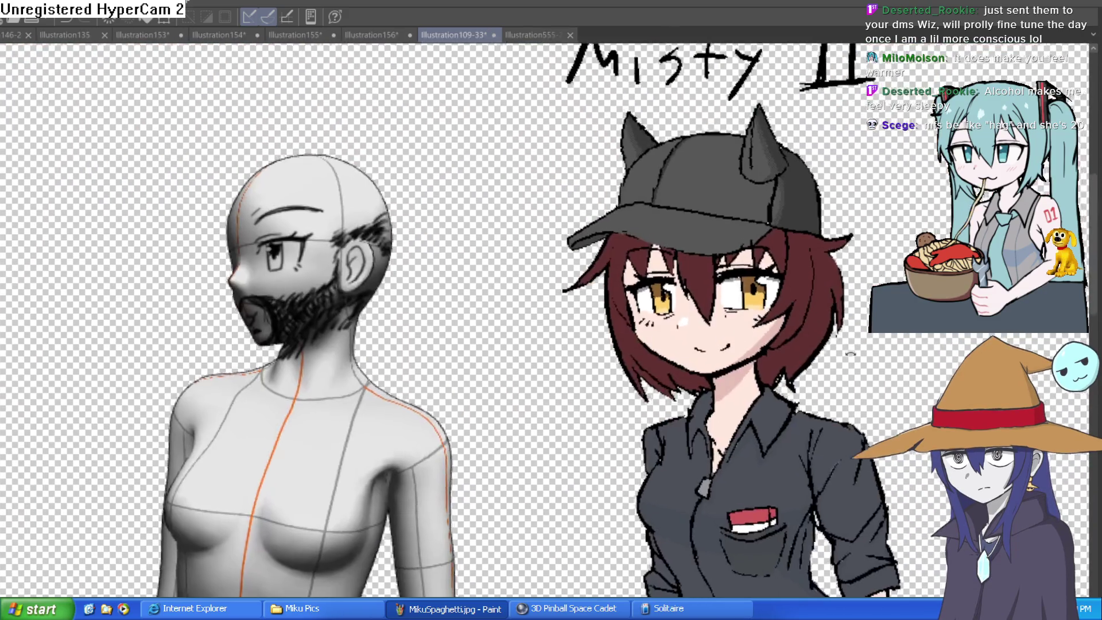
left_click_drag(849, 336, 710, 297)
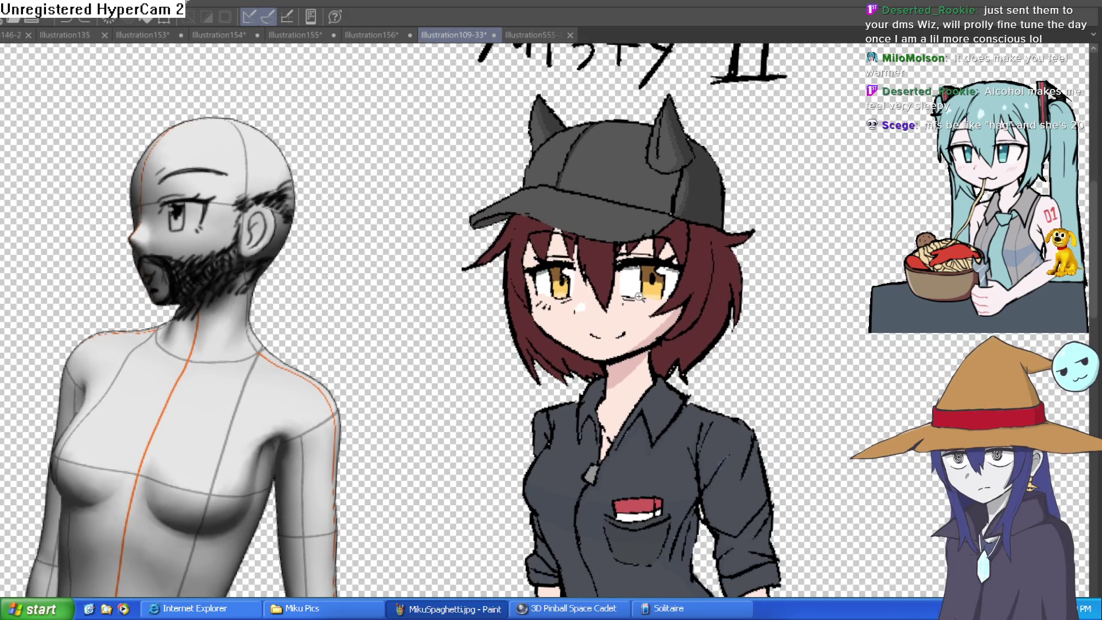
scroll(638, 296, "up", 3)
scroll(639, 296, "down", 2)
scroll(677, 275, "up", 3)
scroll(697, 261, "down", 2)
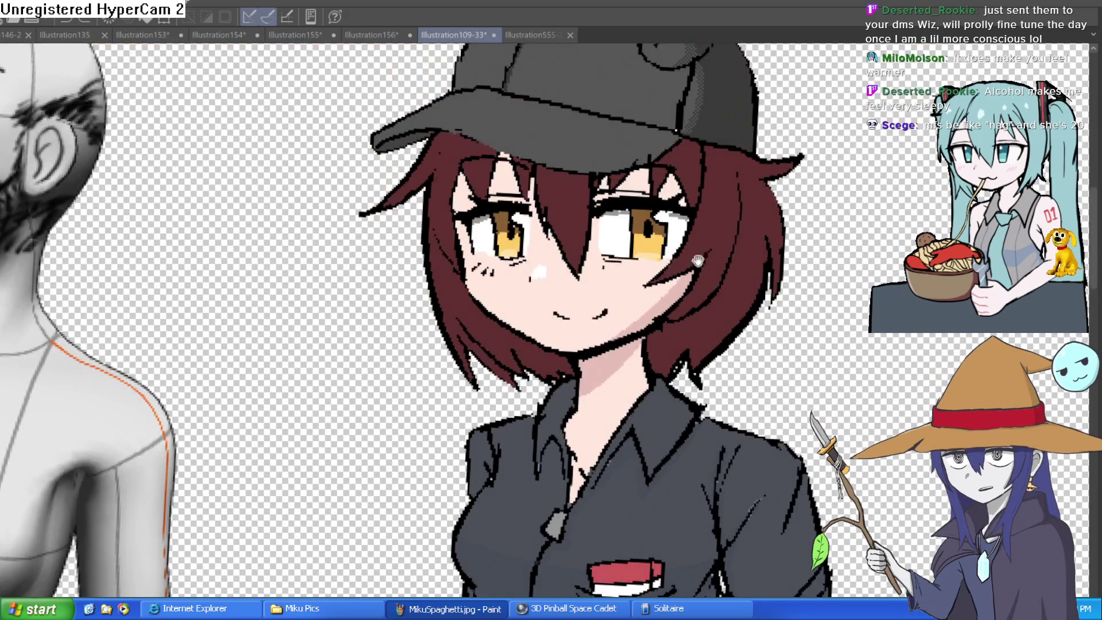
scroll(697, 261, "down", 3)
left_click_drag(717, 267, 704, 290)
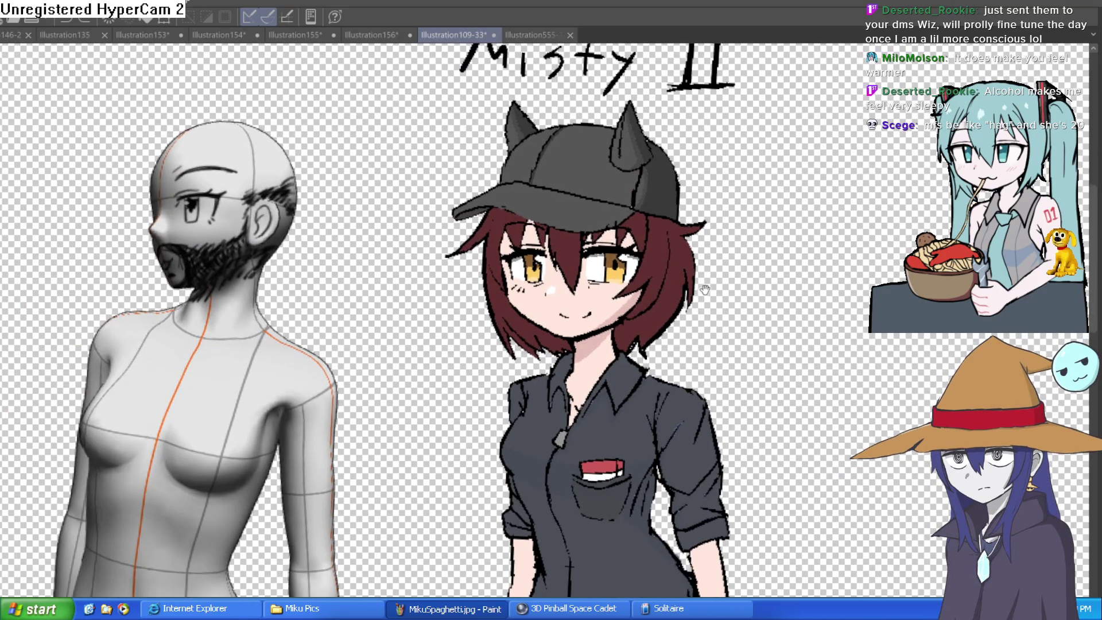
scroll(632, 319, "up", 5)
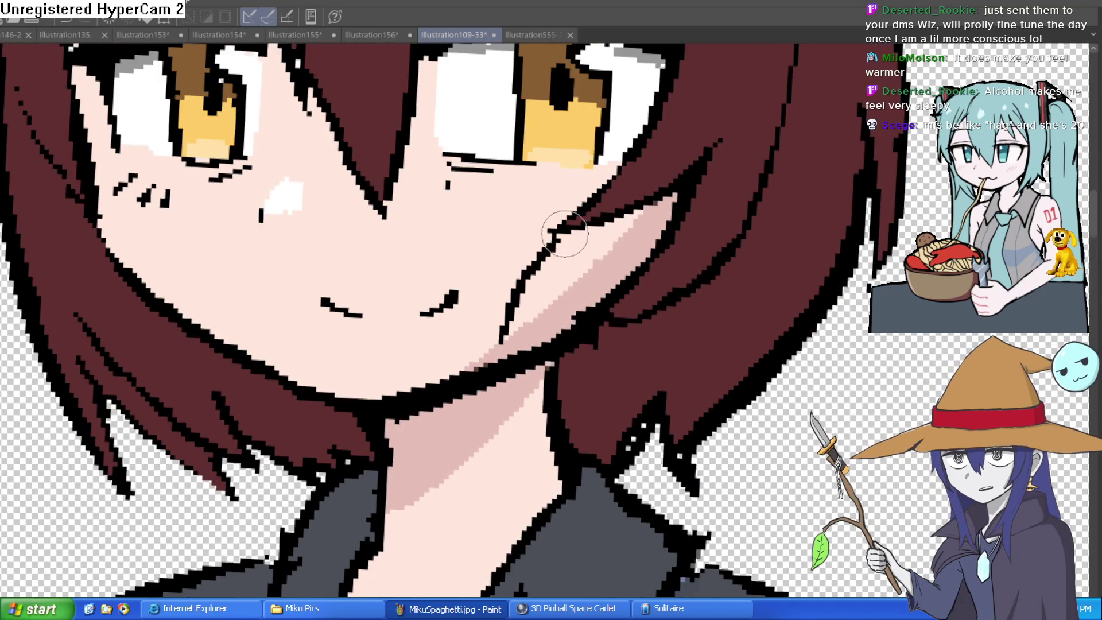
Step: Undo the last cheek stroke and erase the stray black mark under the eye
key("ctrl+z")
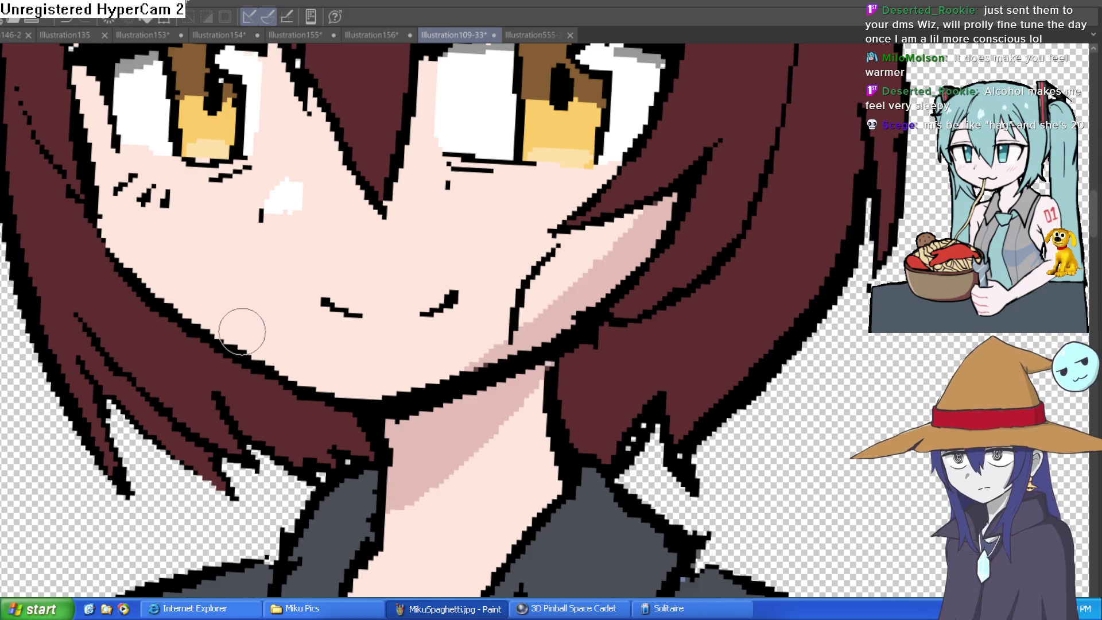
scroll(670, 237, "down", 6)
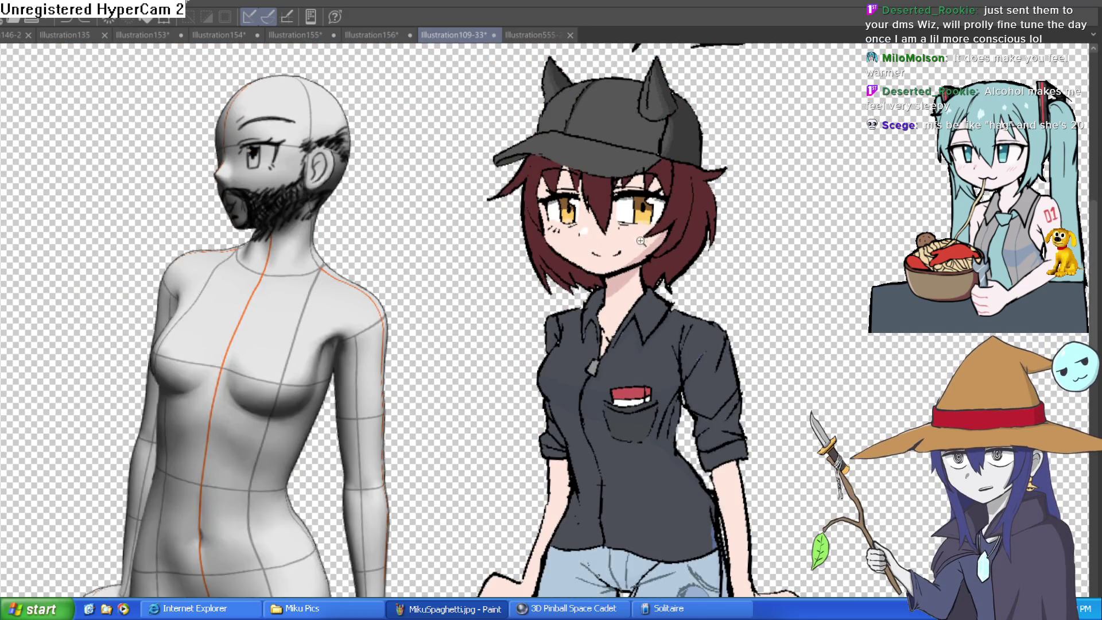
scroll(632, 309, "up", 3)
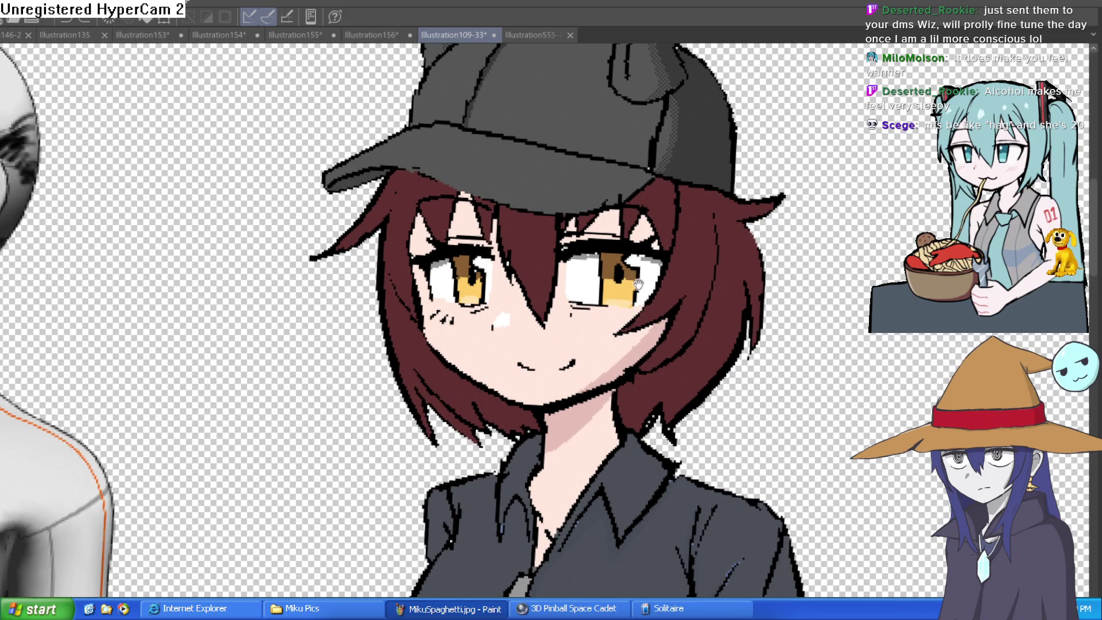
left_click_drag(631, 309, 565, 284)
scroll(564, 284, "up", 5)
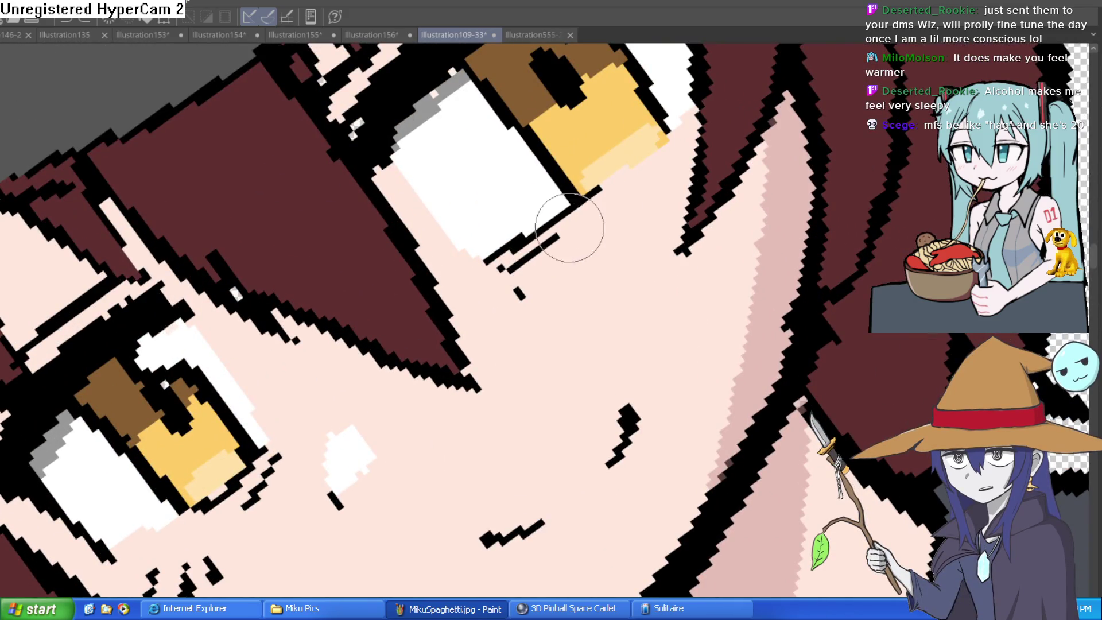
left_click(519, 292)
key("ctrl+0")
left_click_drag(751, 359, 709, 368)
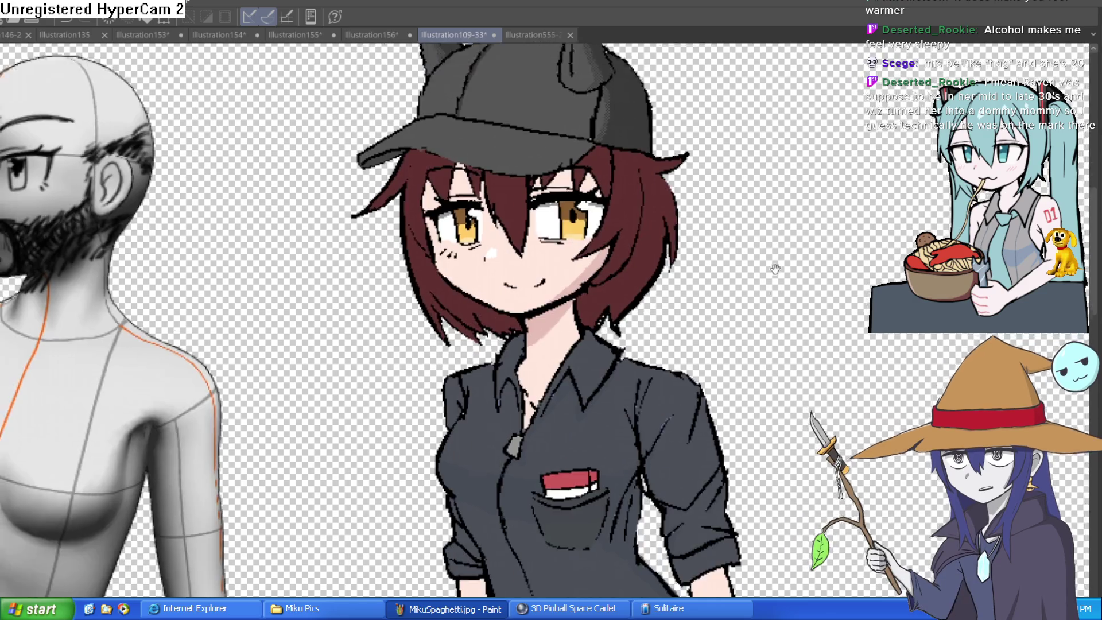
scroll(733, 281, "down", 3)
left_click_drag(733, 281, 730, 177)
left_click_drag(647, 289, 649, 350)
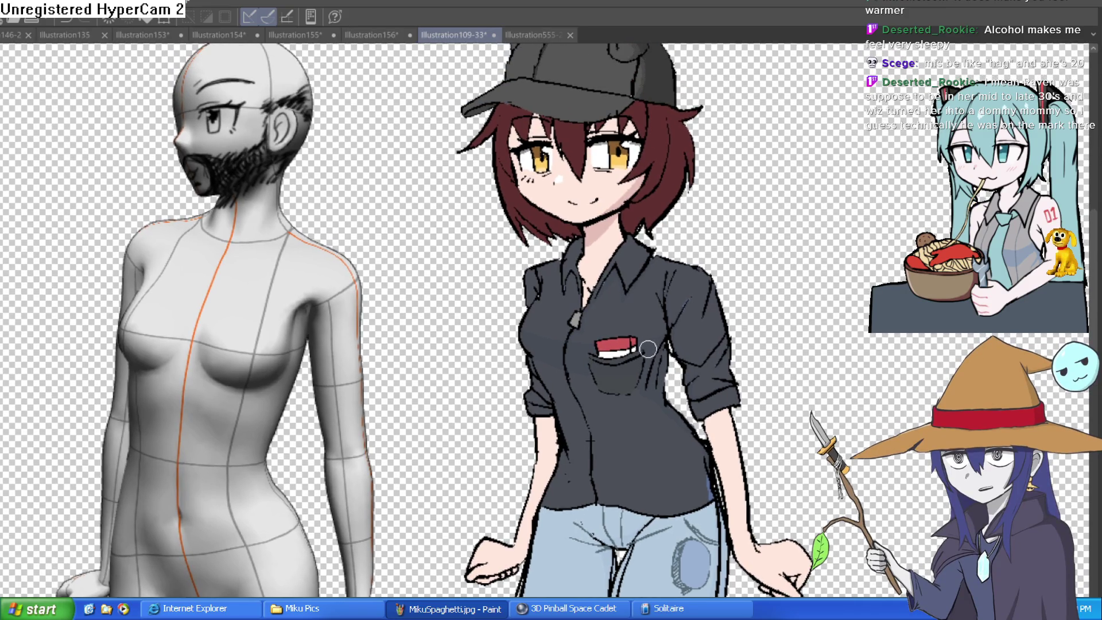
scroll(635, 342, "up", 3)
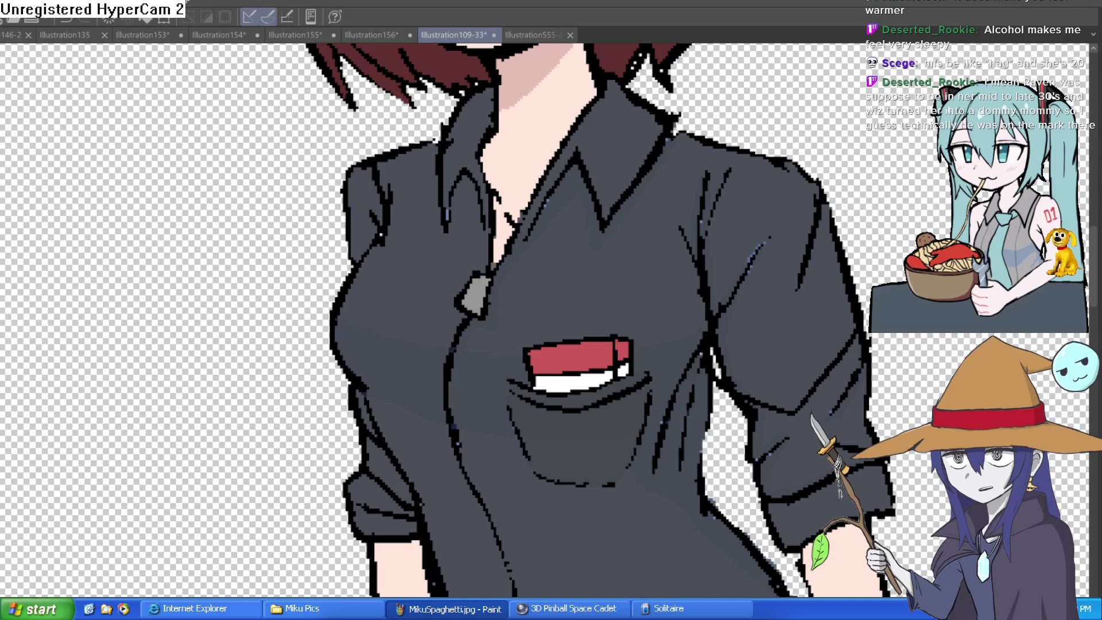
scroll(763, 271, "down", 5)
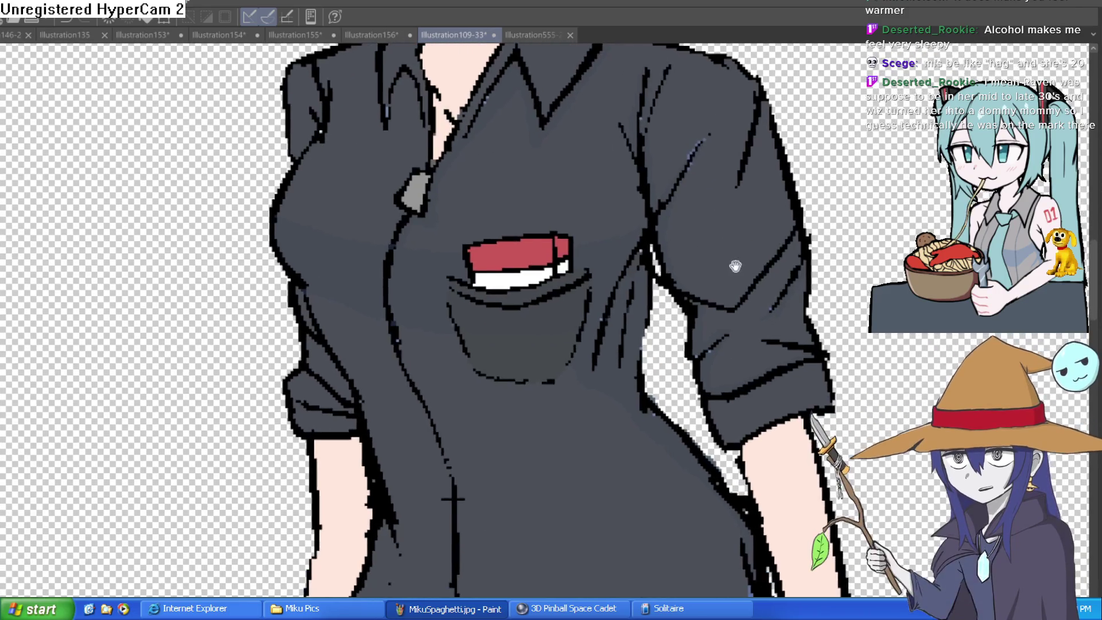
scroll(730, 280, "down", 8)
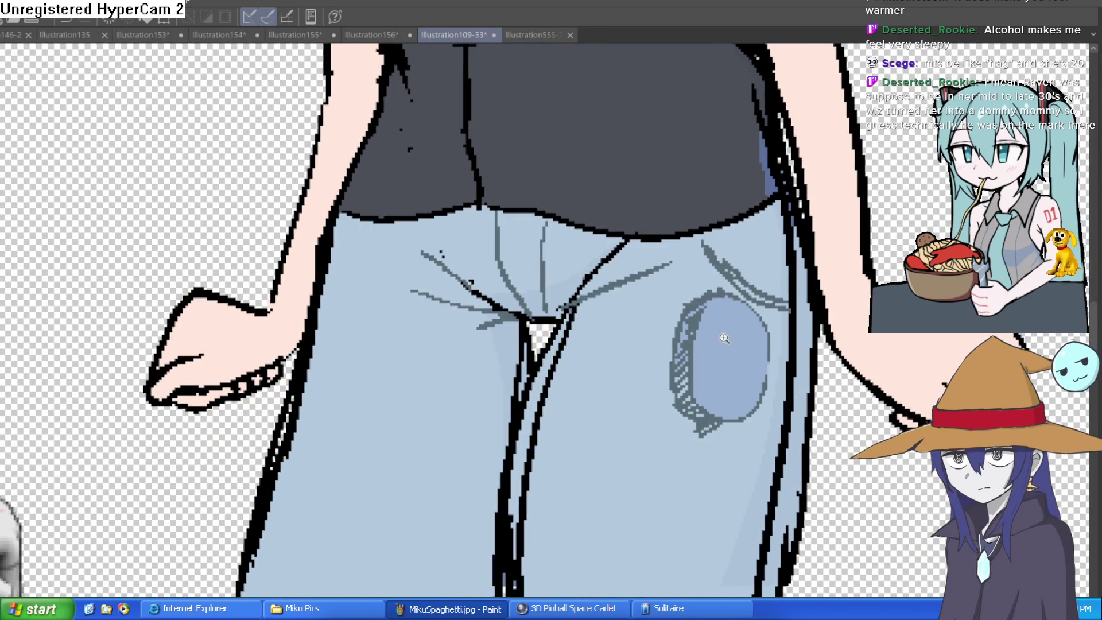
scroll(724, 339, "up", 5)
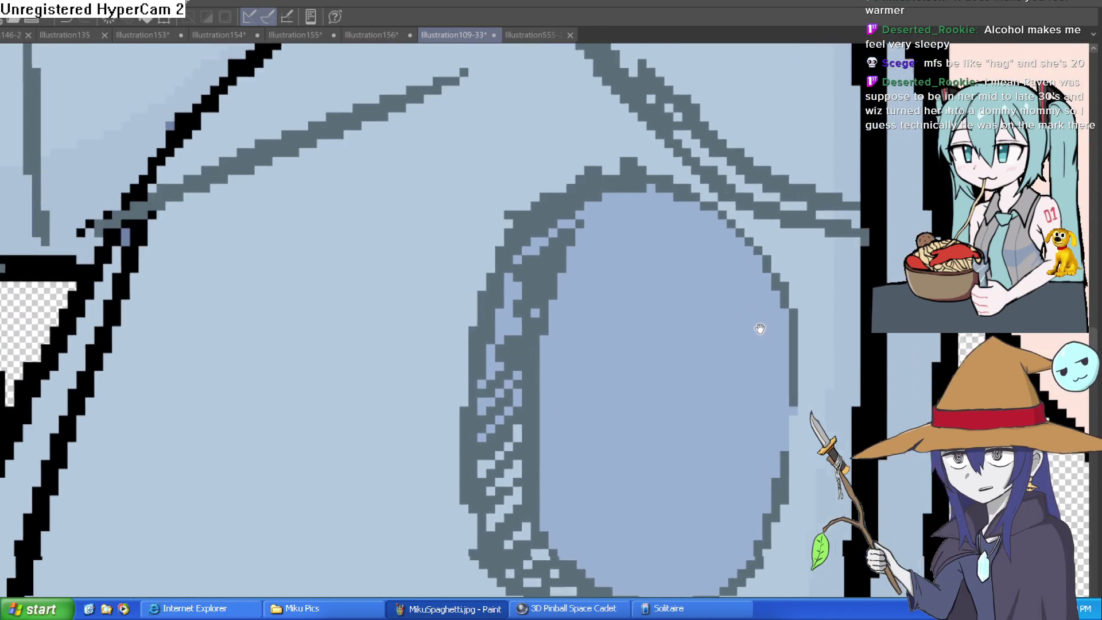
scroll(759, 328, "down", 6)
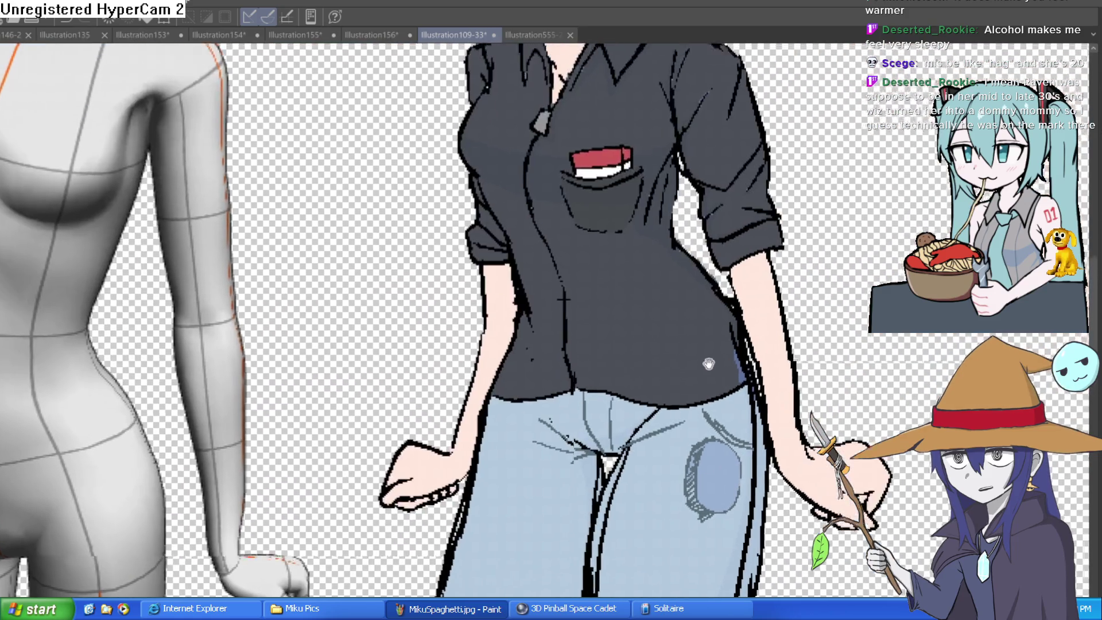
scroll(709, 363, "down", 3)
scroll(642, 316, "up", 3)
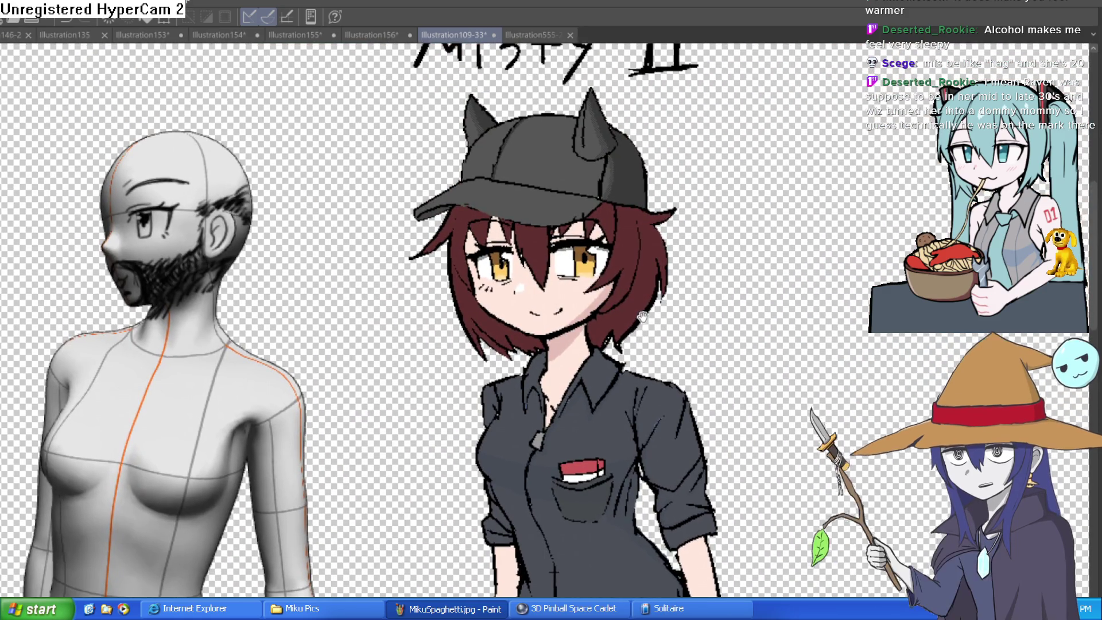